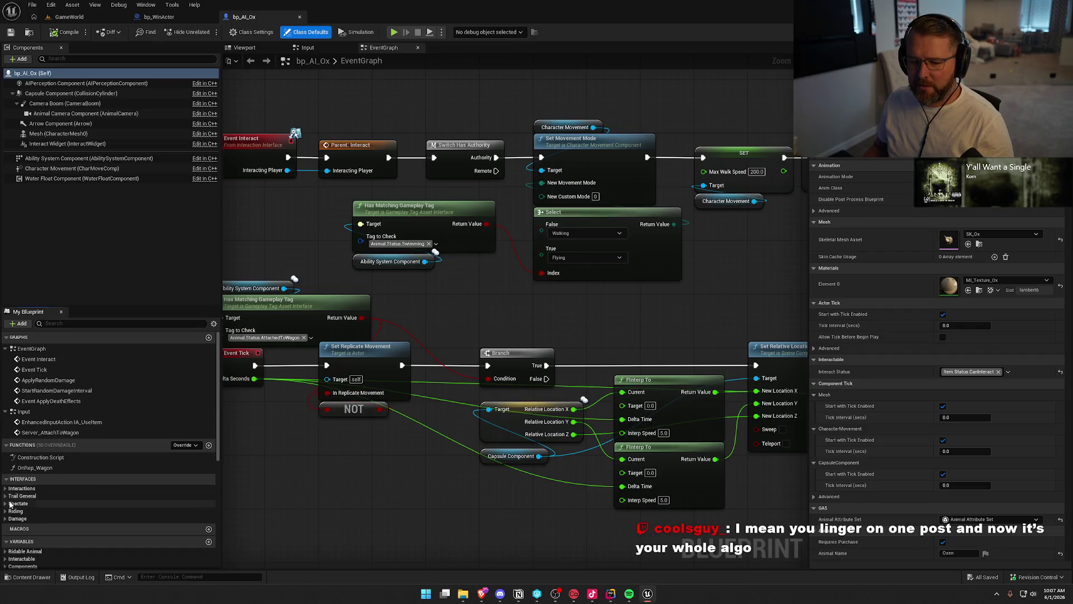
Step: Add an Event CrossedFinishLine node from the Trail General interface to bp_AI_Ox and compile
left_click(61, 537)
double_click(61, 537)
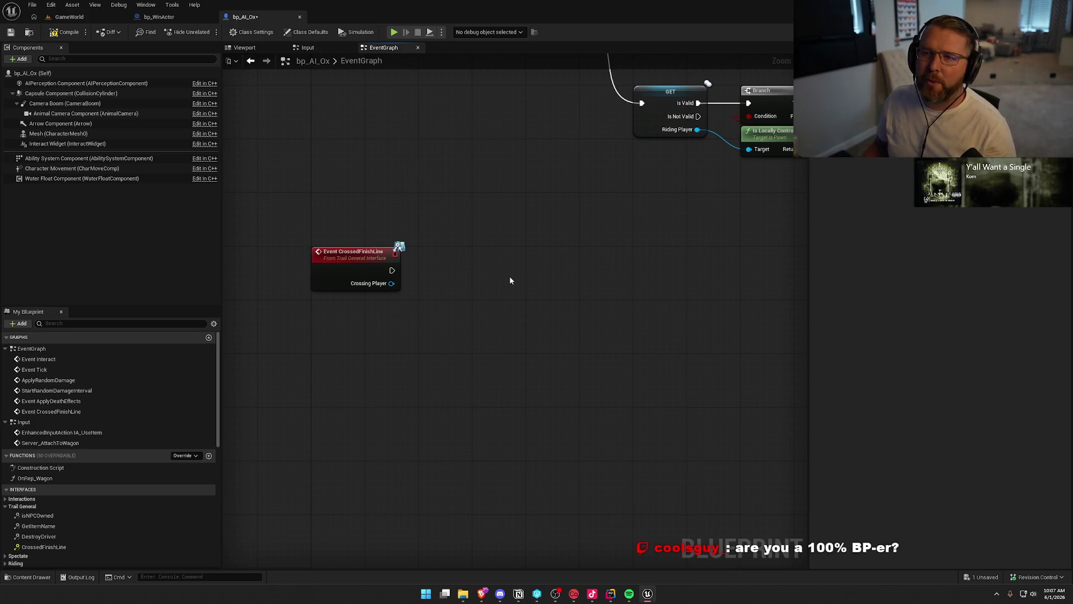
left_click(610, 593)
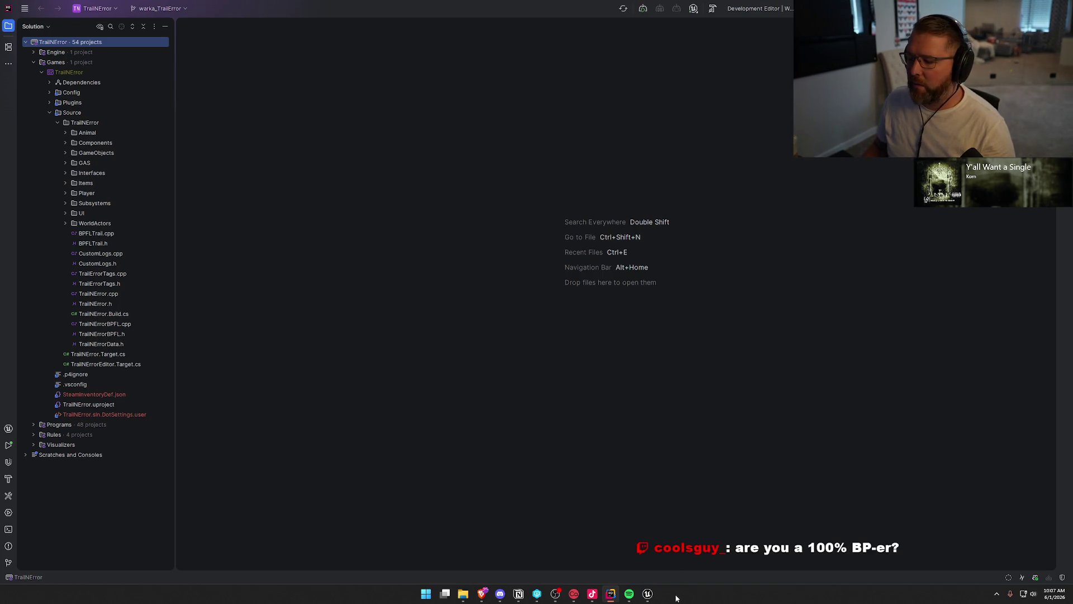
left_click(648, 593)
left_click(66, 32)
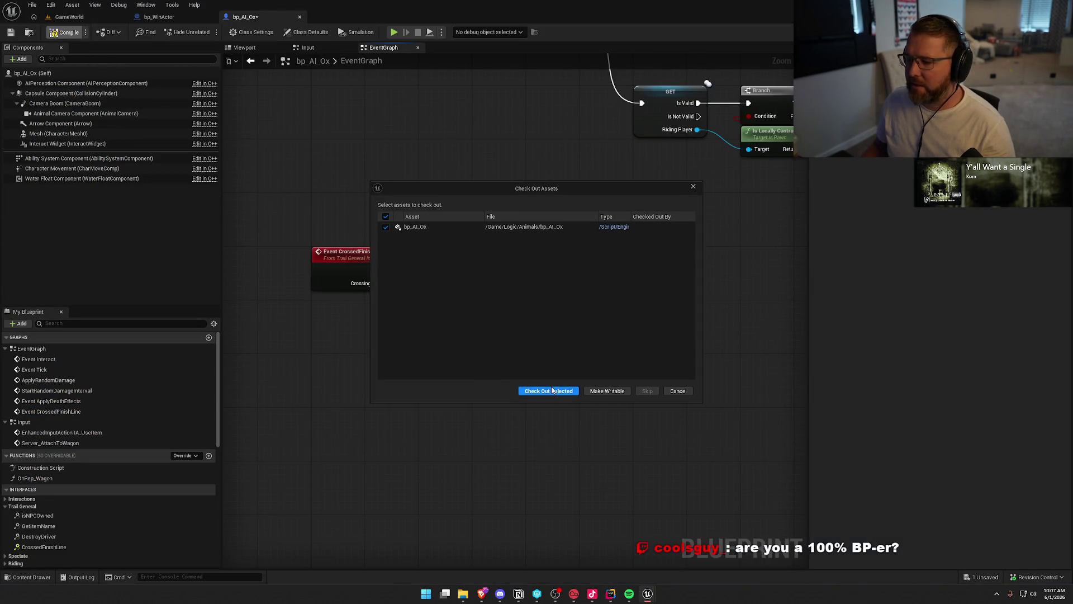
Step: Check out bp_AI_Ox from the Check Out Assets prompt so it compiles and saves
left_click(550, 390)
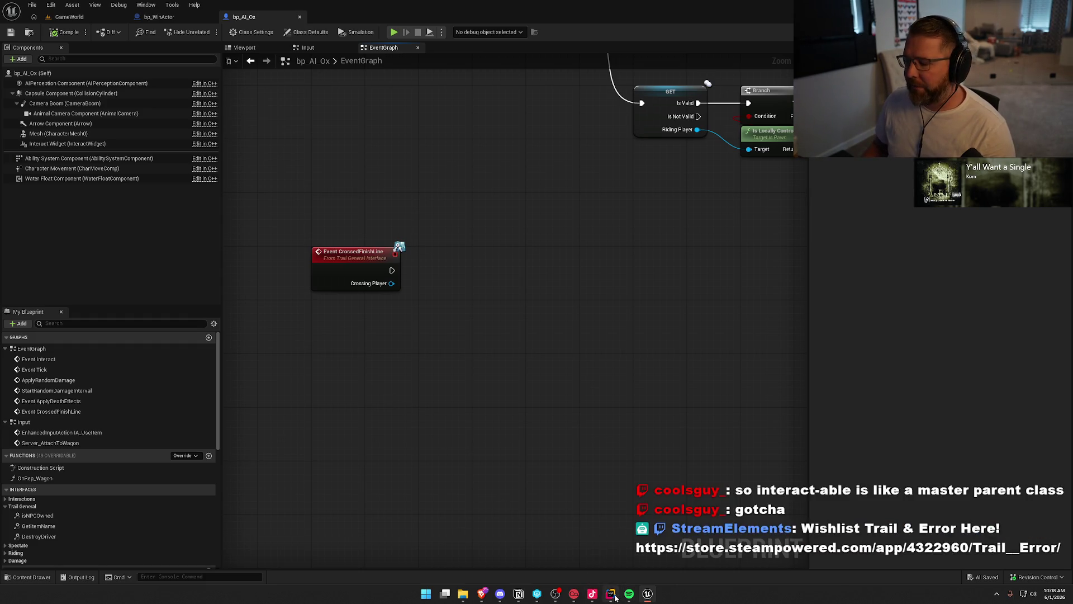
Step: In Rider, review Interactable.h and Interactable.cpp from the Items folder, then close them
key("alt+Tab")
left_click(65, 182)
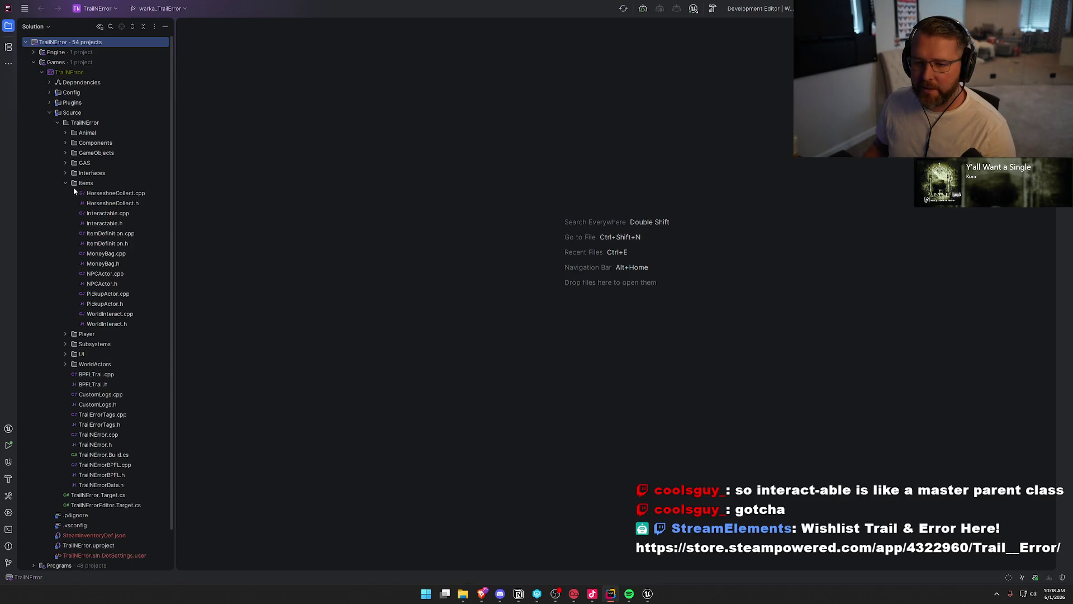
left_click(99, 224)
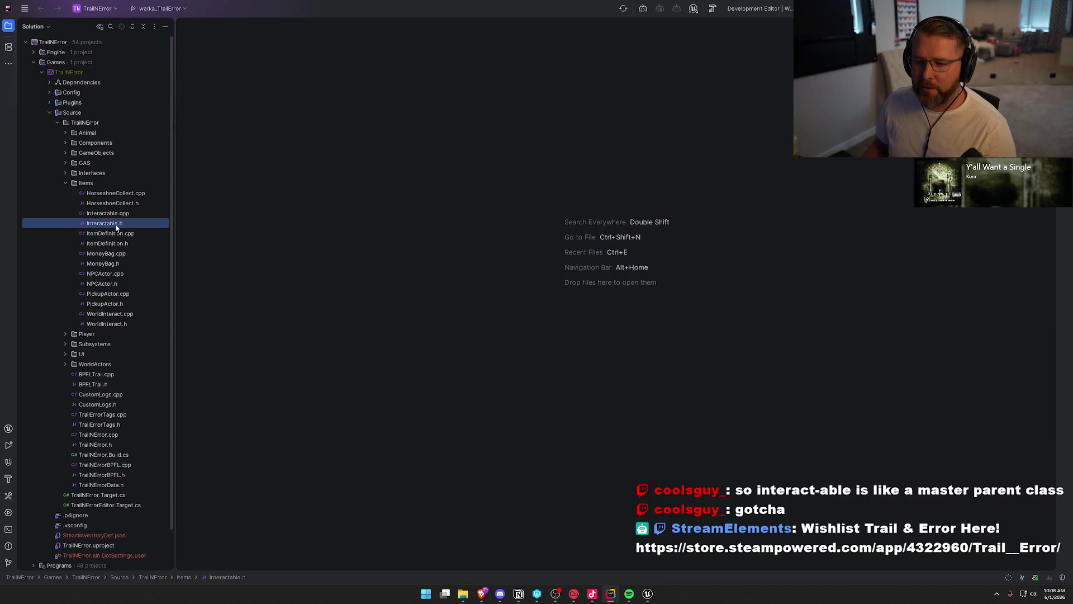
double_click(116, 222)
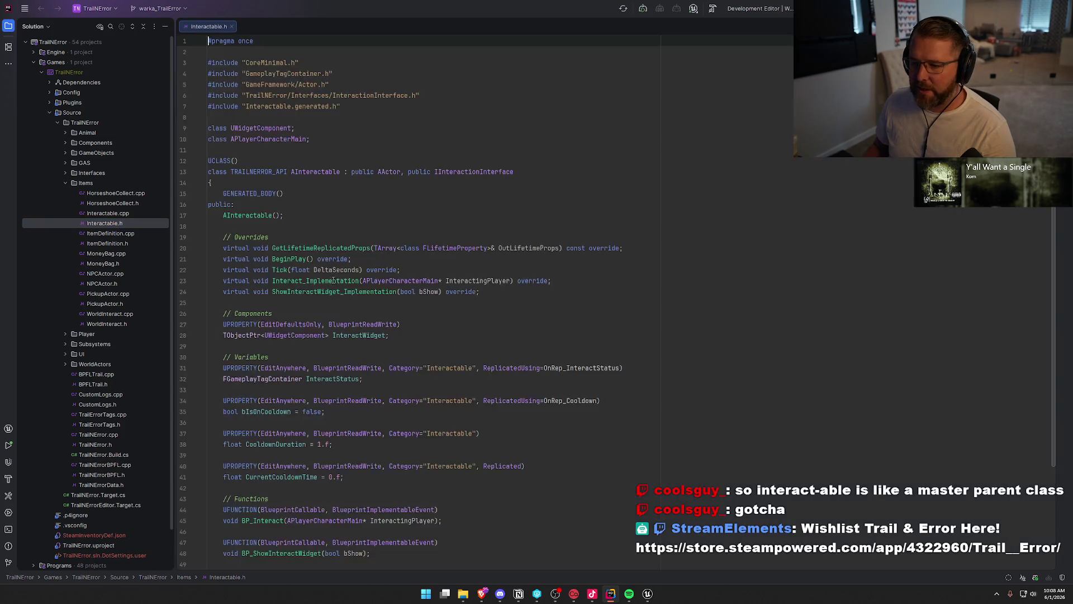
key("ctrl+alt+Home")
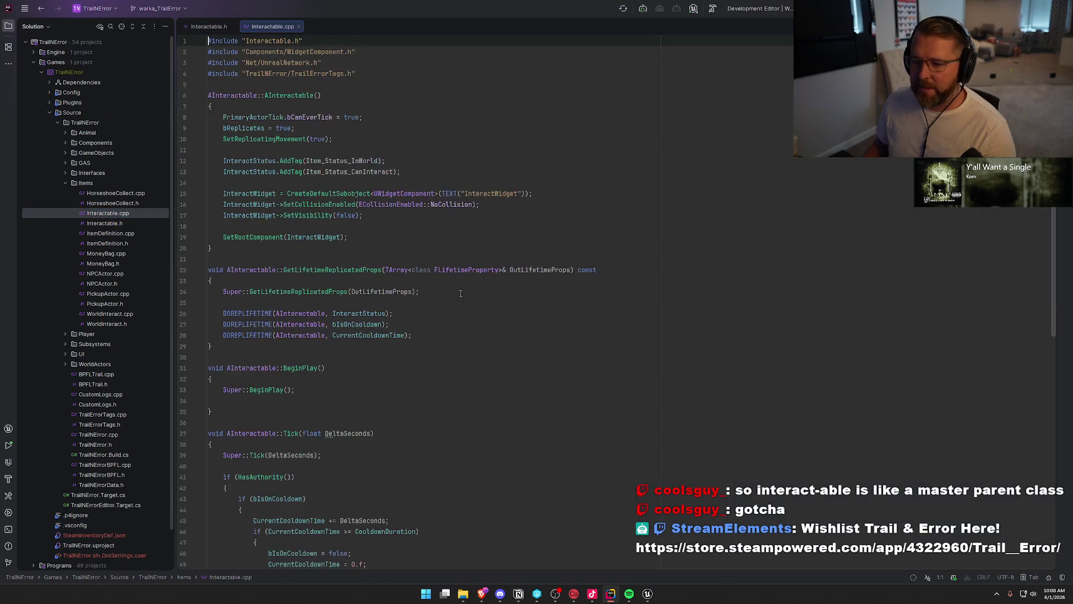
scroll(488, 321, "up", 7)
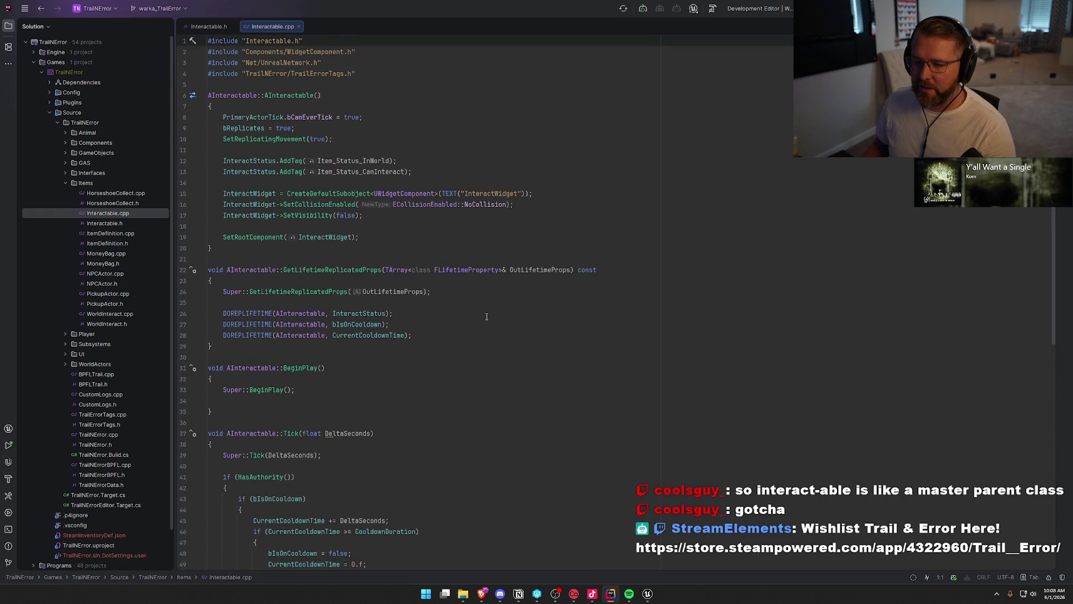
middle_click(216, 28)
middle_click(216, 28)
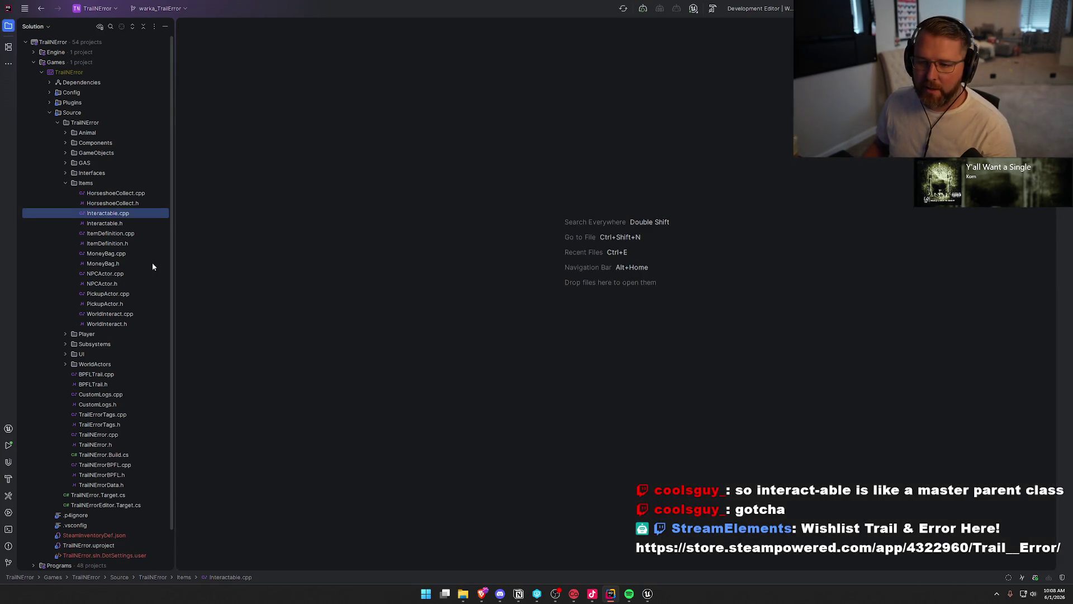
Step: Read PickupActor.h and its AInteractable parent, then PickupActor.cpp, and return to Unreal
double_click(105, 304)
scroll(418, 347, "up", 10)
scroll(418, 347, "up", 6)
double_click(414, 276)
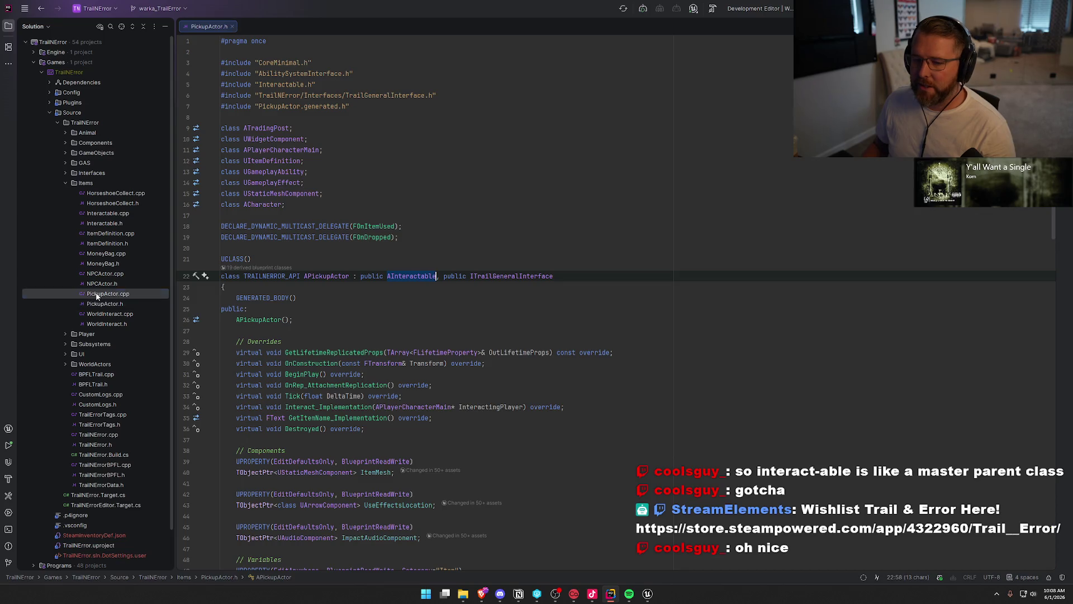
double_click(96, 294)
scroll(609, 362, "up", 10)
scroll(609, 362, "up", 15)
scroll(559, 349, "down", 20)
scroll(569, 340, "down", 20)
scroll(583, 332, "down", 2)
key("alt+Tab")
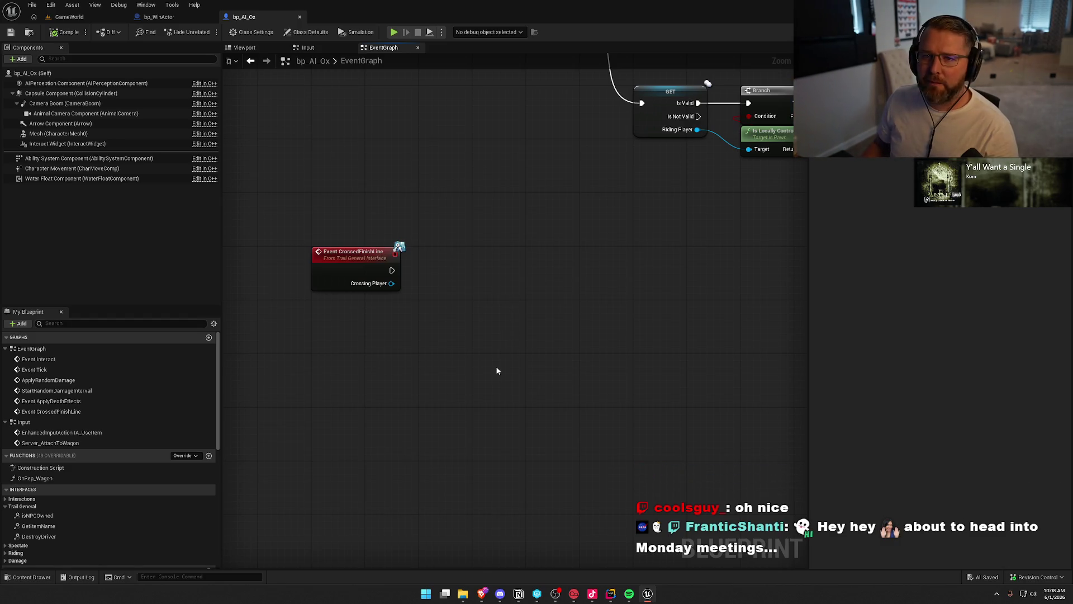
Step: Reposition the Event CrossedFinishLine node up and left within the bp_AI_Ox event graph
mouse_move(531, 359)
left_mouse_down()
mouse_move(551, 367)
mouse_move(517, 372)
left_mouse_up()
mouse_move(352, 240)
left_mouse_down()
mouse_move(352, 299)
mouse_move(361, 212)
mouse_move(34, 229)
left_mouse_up()
scroll(468, 313, "down", 2)
scroll(480, 323, "up", 2)
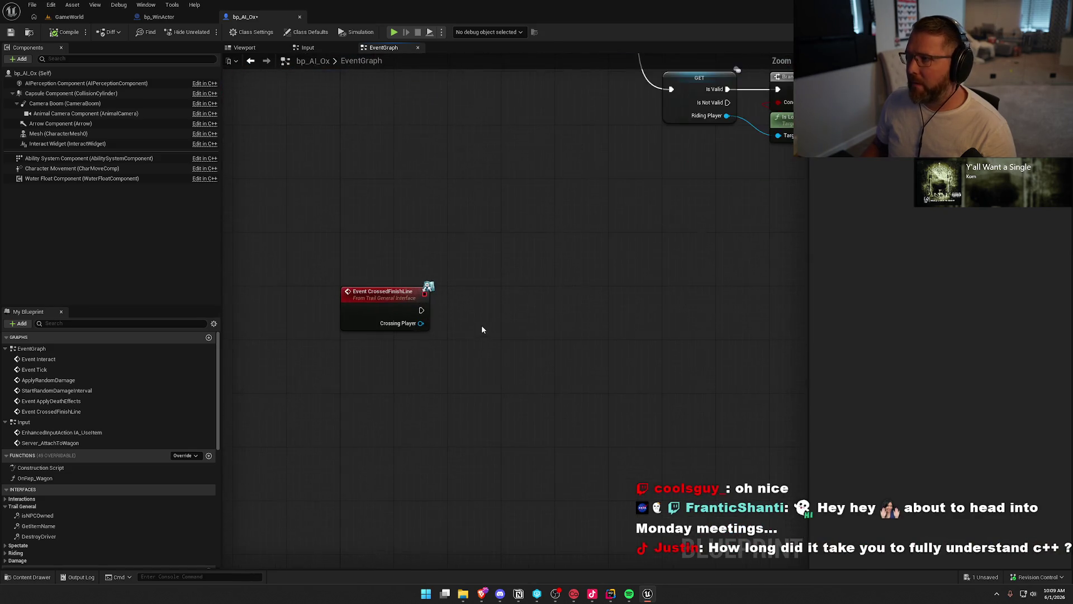
mouse_move(516, 373)
left_mouse_down()
mouse_move(448, 330)
mouse_move(421, 362)
left_mouse_up()
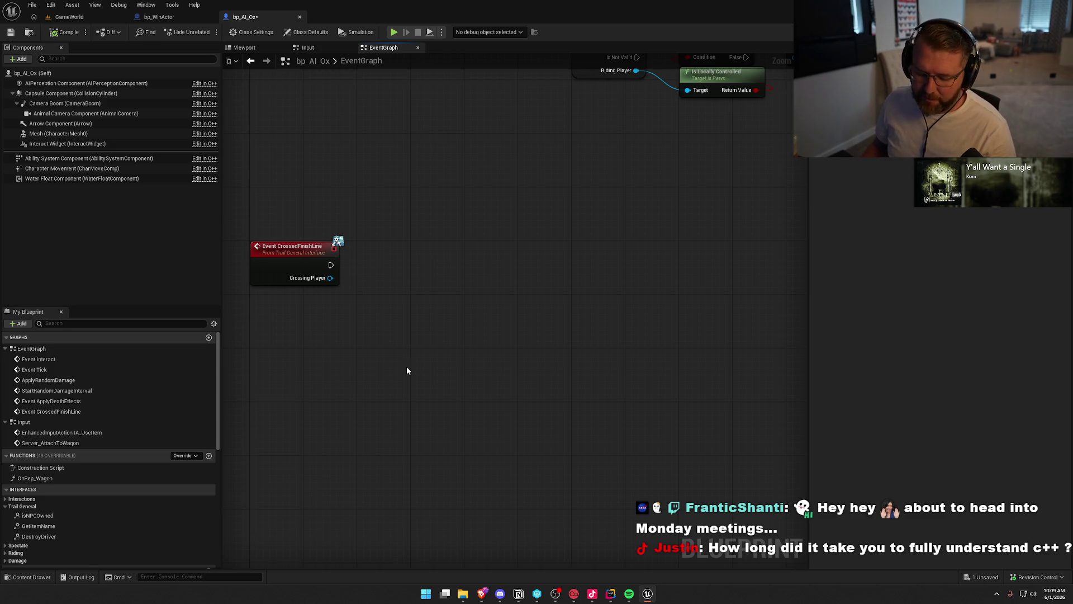
mouse_move(415, 335)
left_mouse_down()
mouse_move(453, 313)
mouse_move(436, 314)
left_mouse_up()
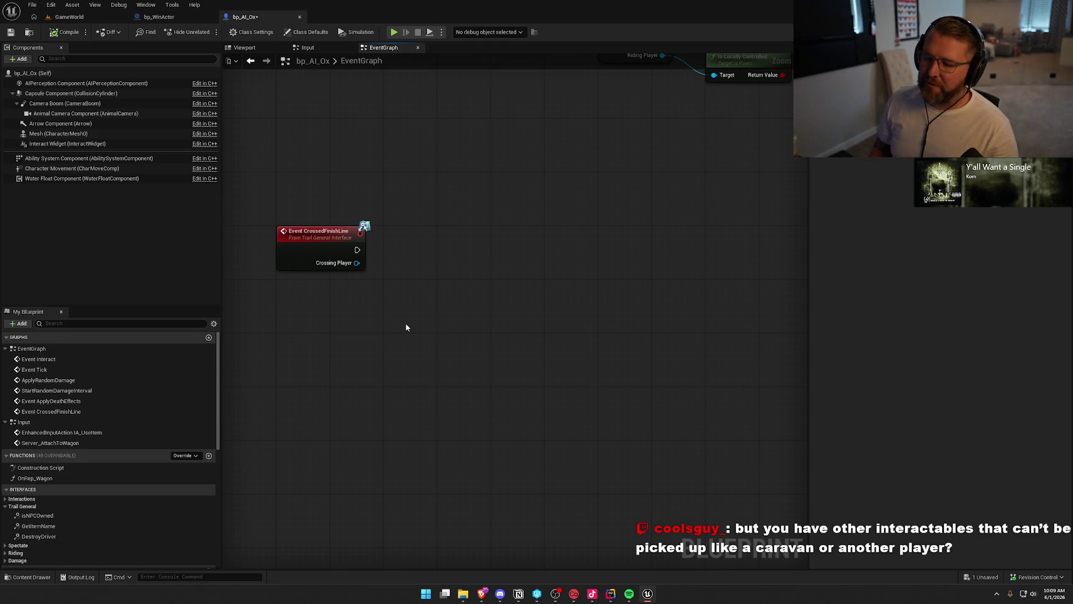
Step: Review the ApplyDeathEffects node chain, then open the Content Drawer and switch to Rider
scroll(405, 323, "down", 3)
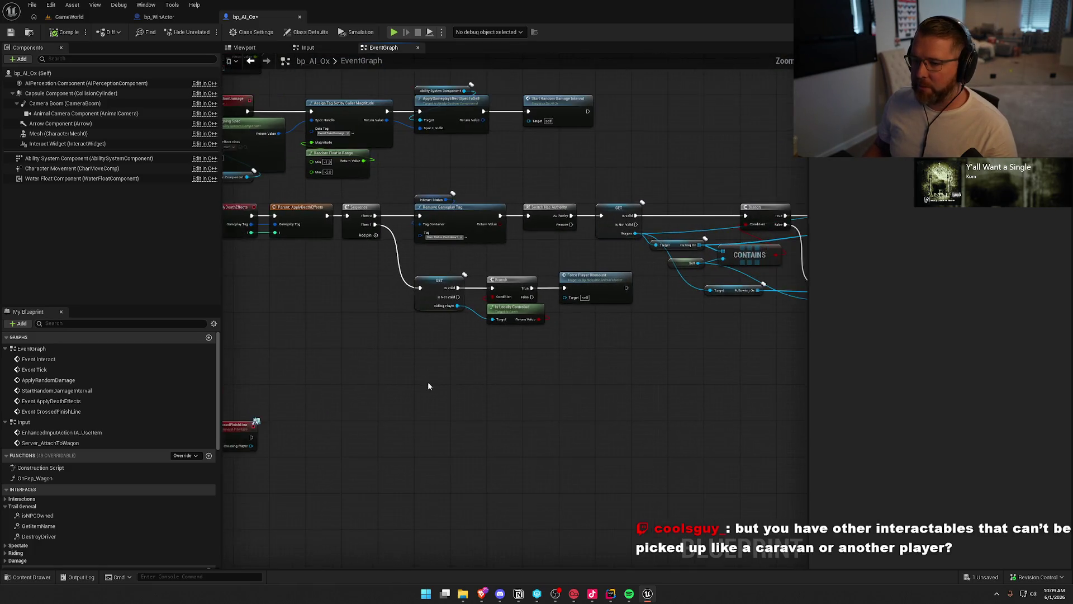
mouse_move(311, 197)
left_mouse_down()
mouse_move(695, 347)
mouse_move(819, 360)
mouse_move(679, 351)
left_mouse_up()
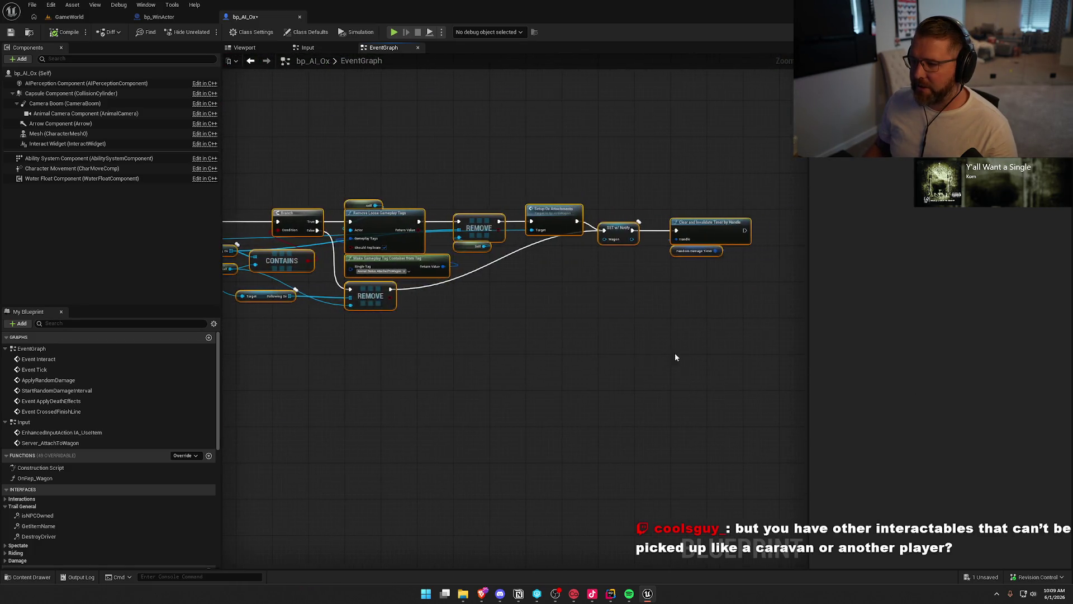
left_click_drag(398, 354, 517, 314)
left_click(392, 319)
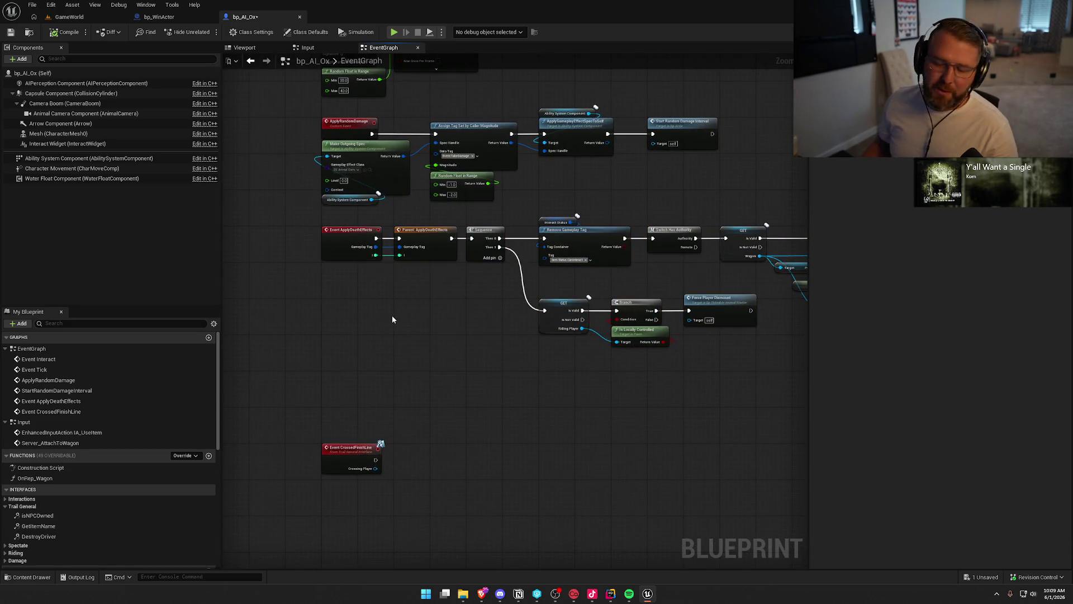
scroll(412, 330, "up", 1)
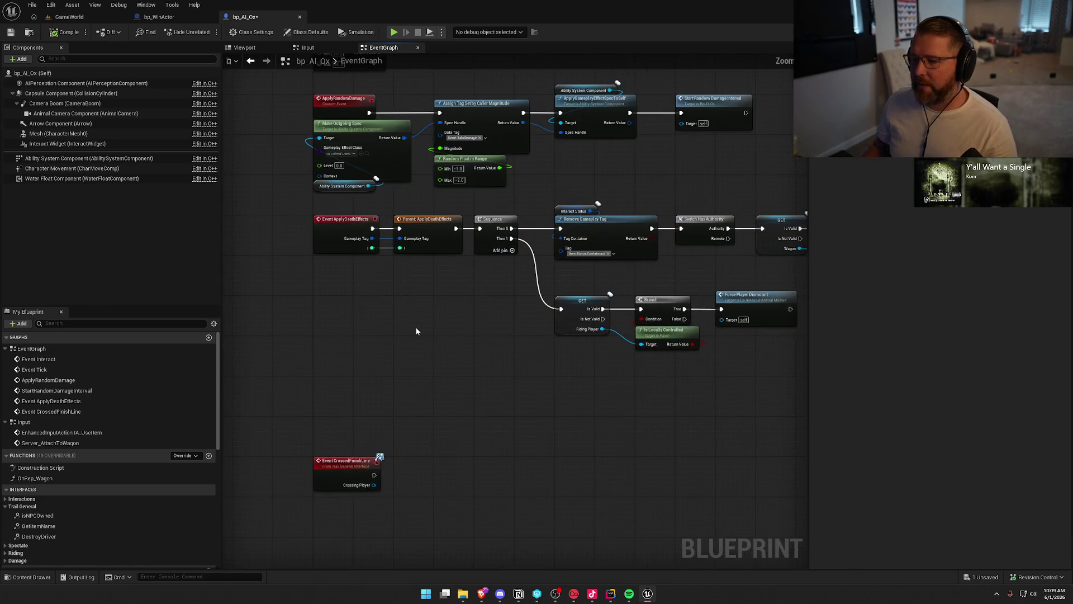
left_click_drag(379, 271, 340, 270)
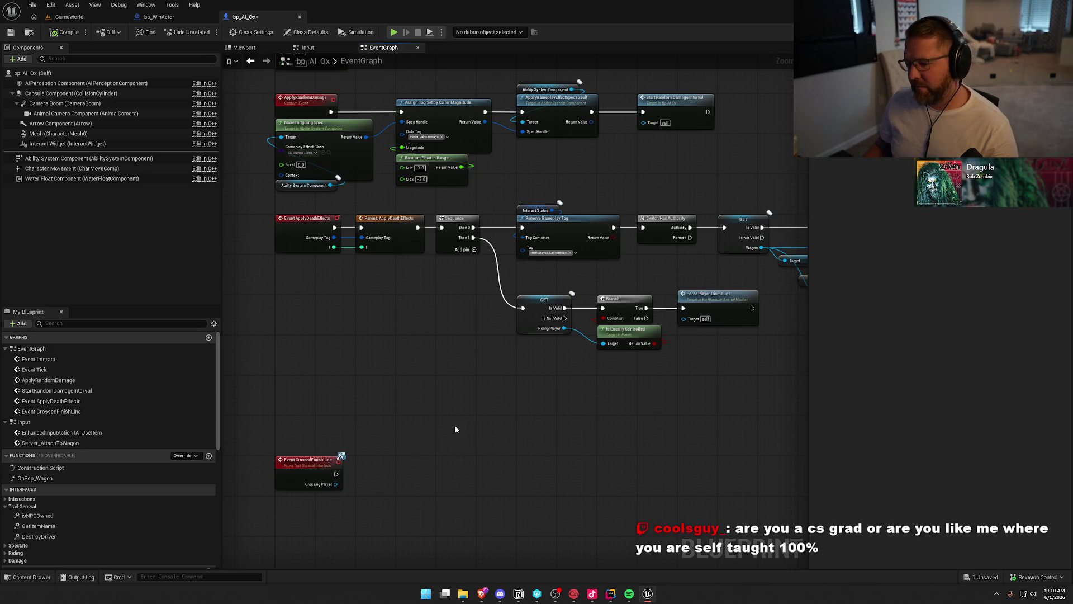
scroll(454, 386, "up", 2)
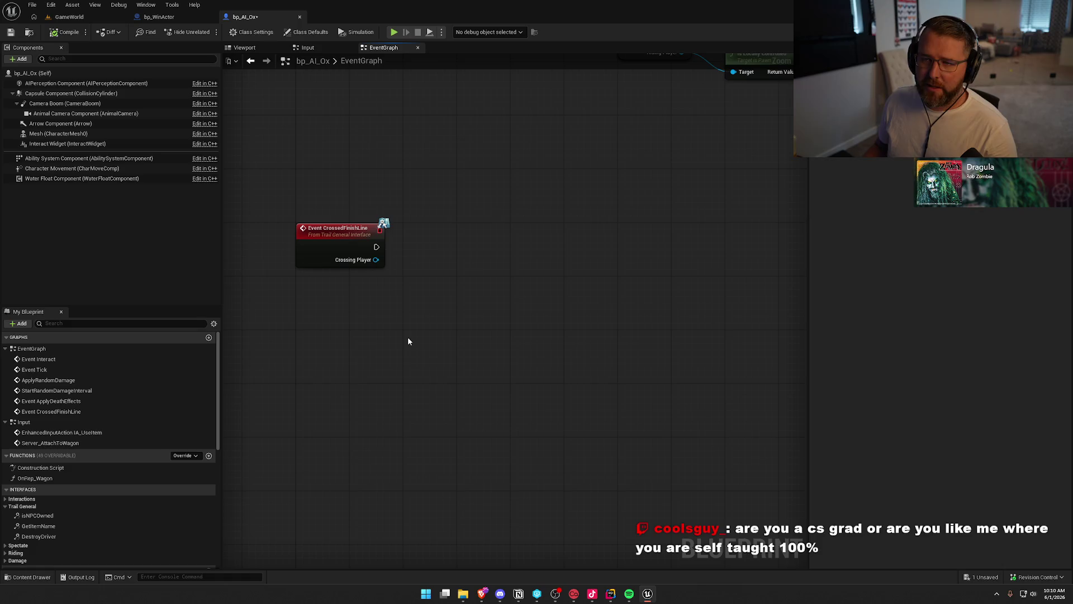
key("ctrl+space")
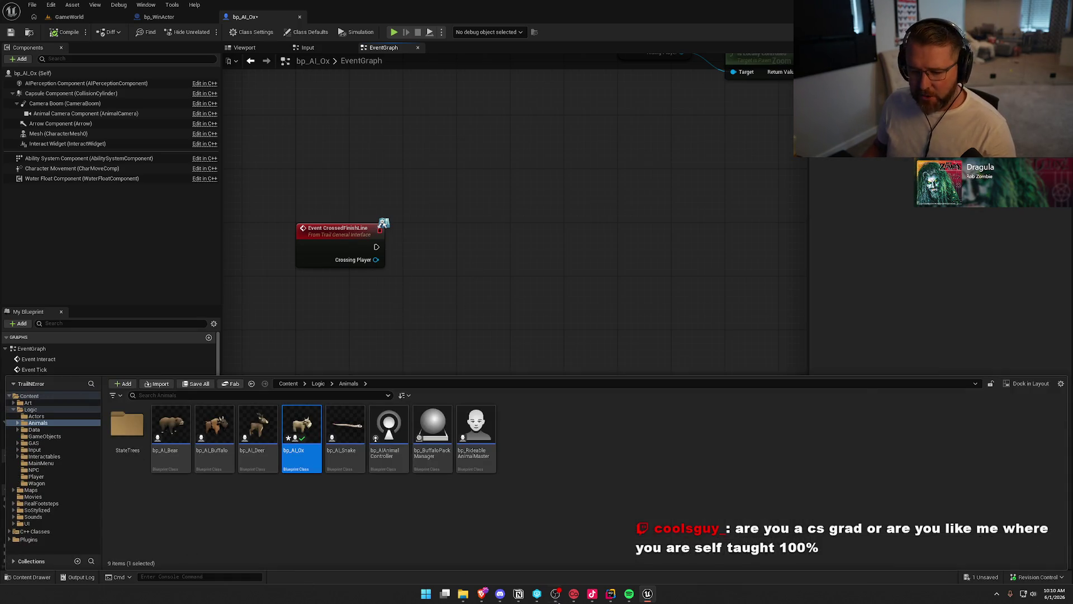
key("alt+Tab")
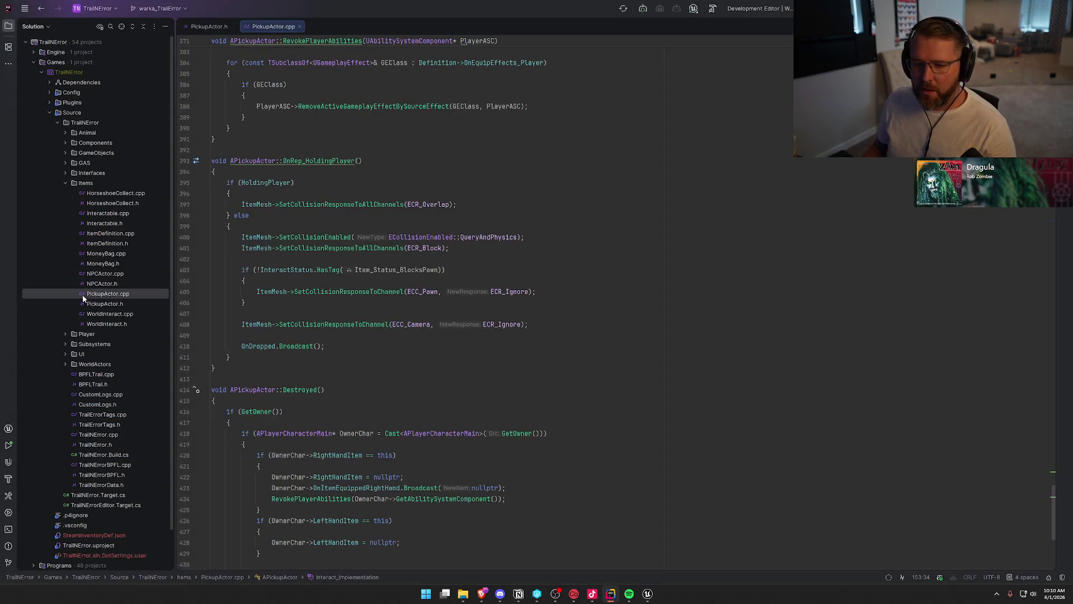
Step: Select WorldInteract.h, close all open code tabs in Rider, and return to Unreal
left_click(121, 323)
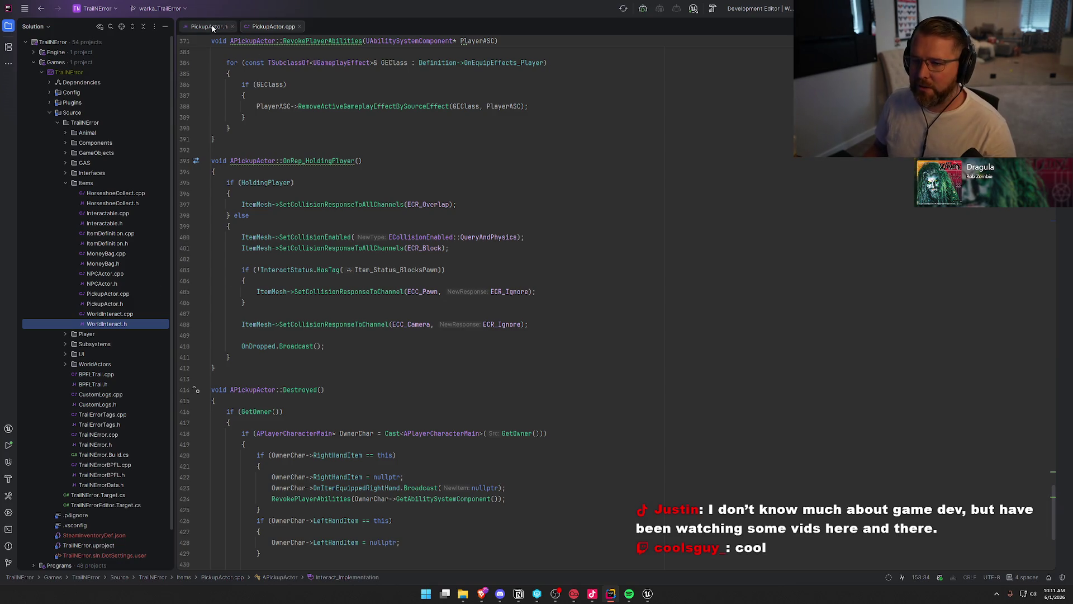
key("ctrl+shift+F4")
left_click(651, 597)
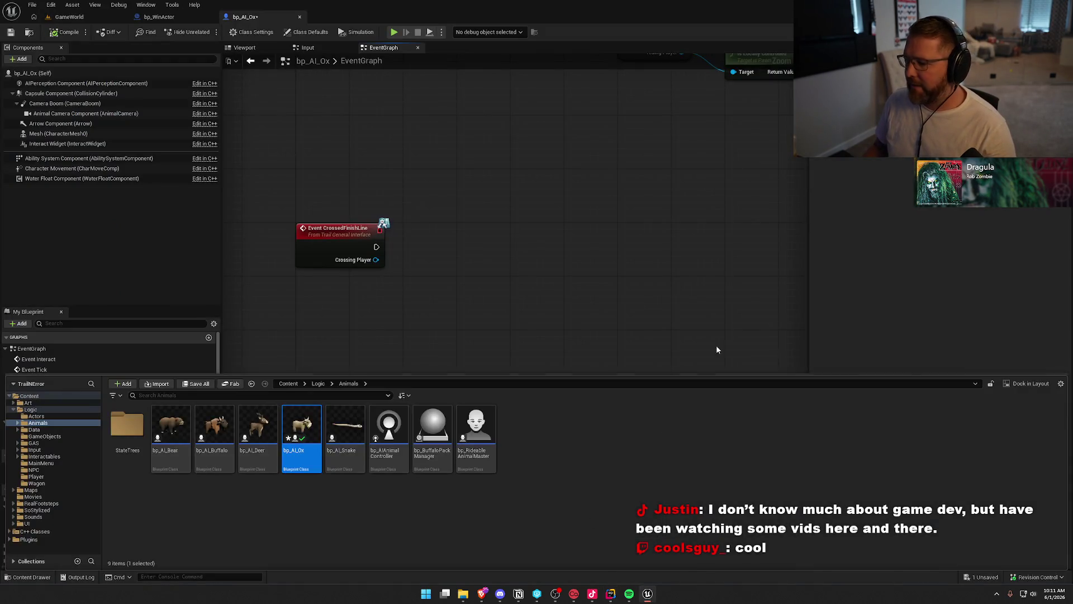
Step: Dismiss the Content Drawer, bring the Branch and IsValid nodes into view, and save bp_AI_Ox
left_click(721, 340)
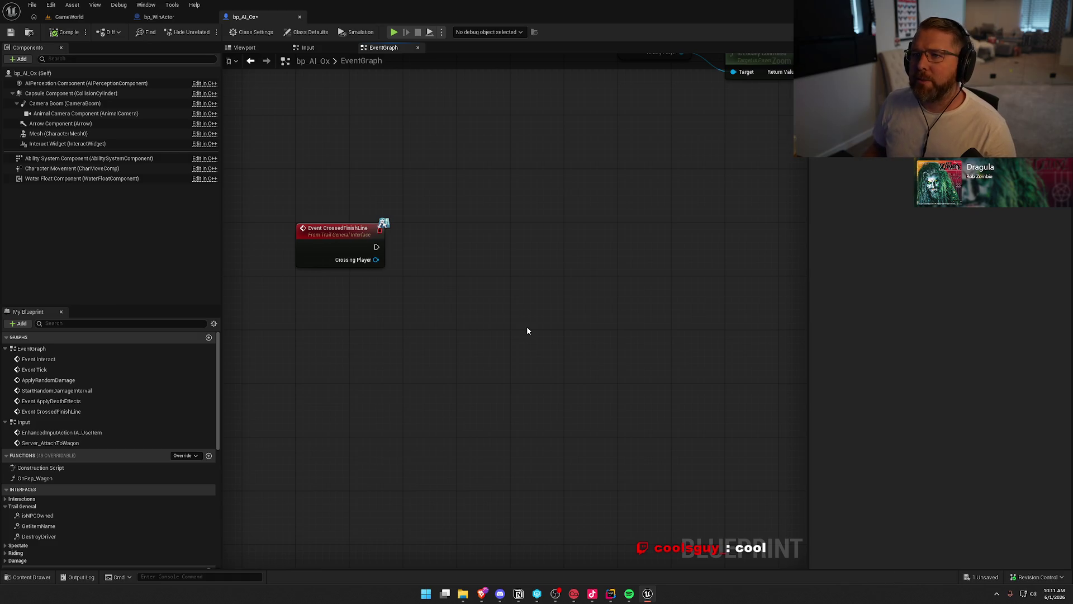
left_click_drag(531, 326, 492, 312)
mouse_move(461, 238)
left_mouse_down()
mouse_move(468, 218)
mouse_move(484, 296)
left_mouse_up()
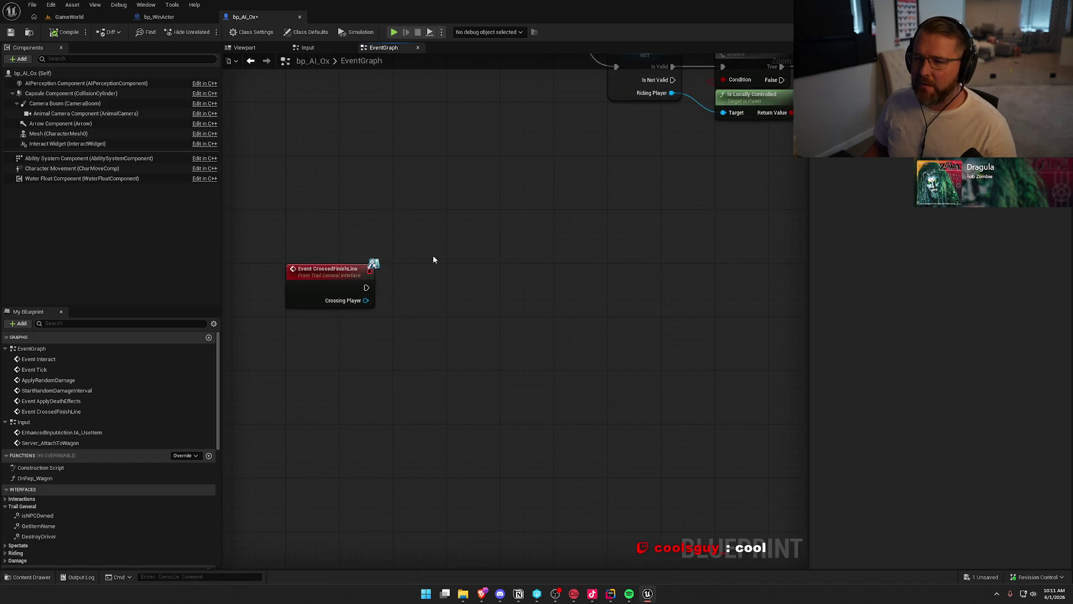
key("ctrl+s")
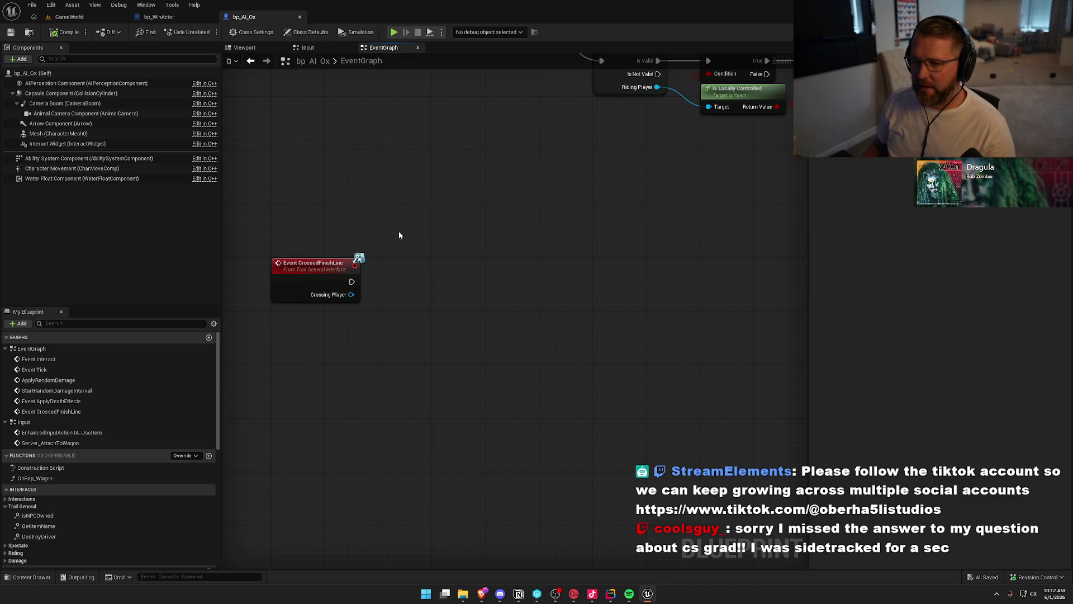
scroll(89, 457, "down", 6)
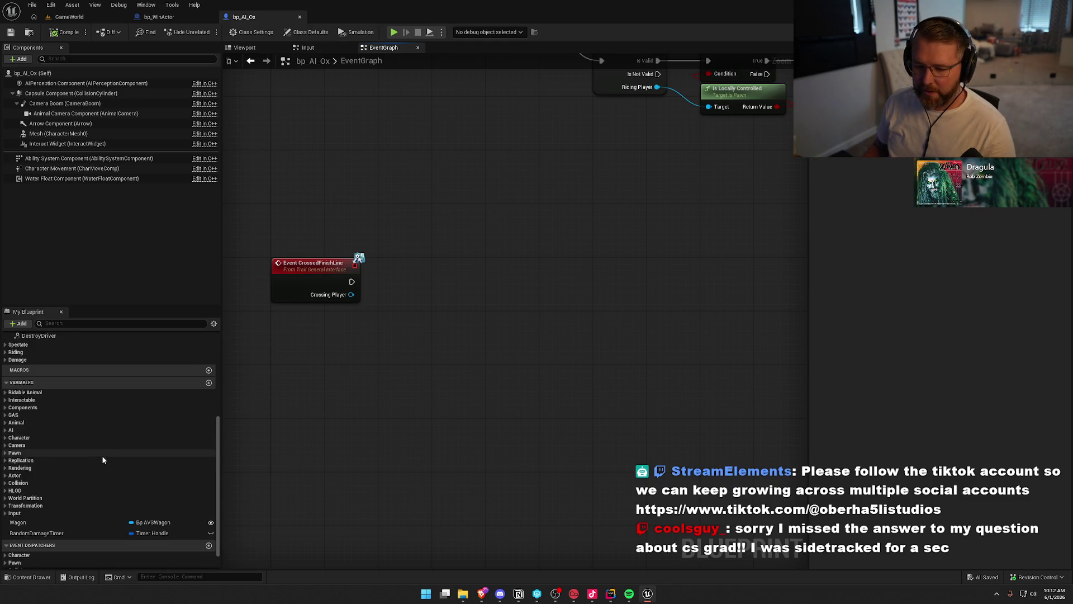
scroll(102, 455, "down", 1)
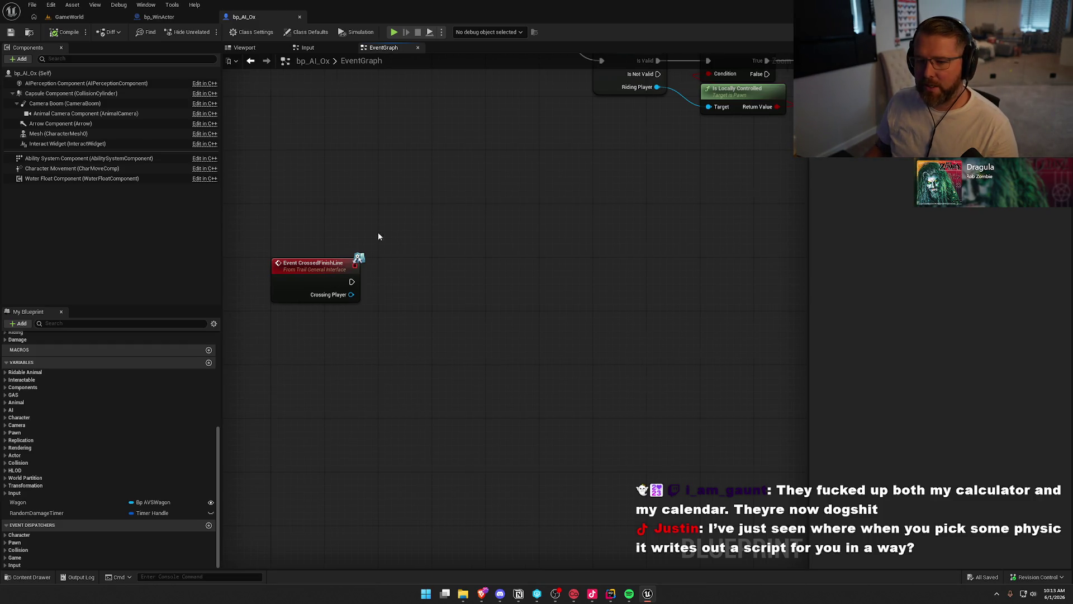
left_click(6, 372)
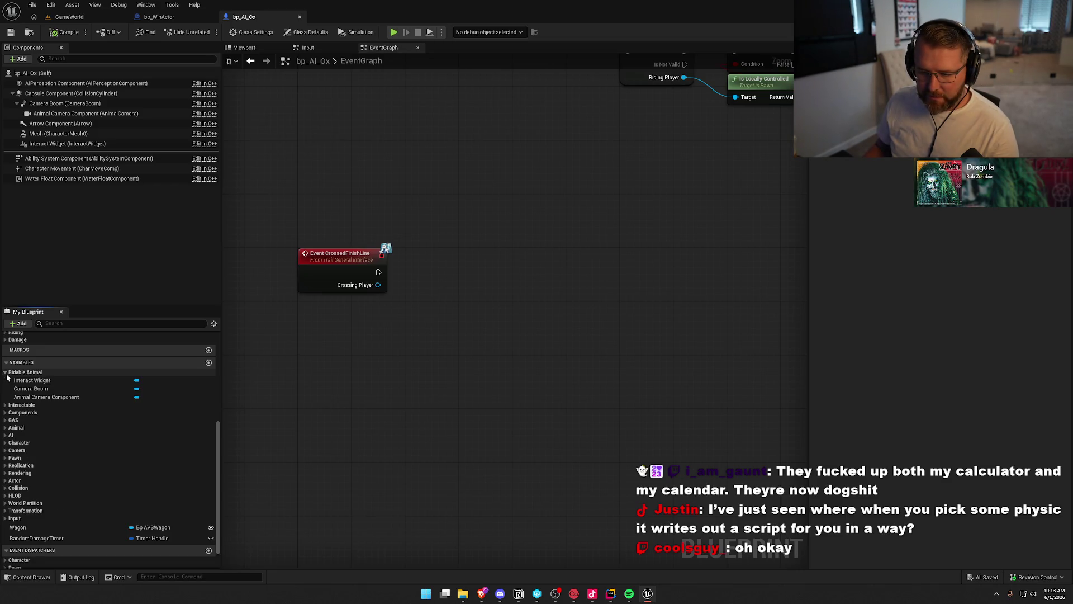
left_click(7, 375)
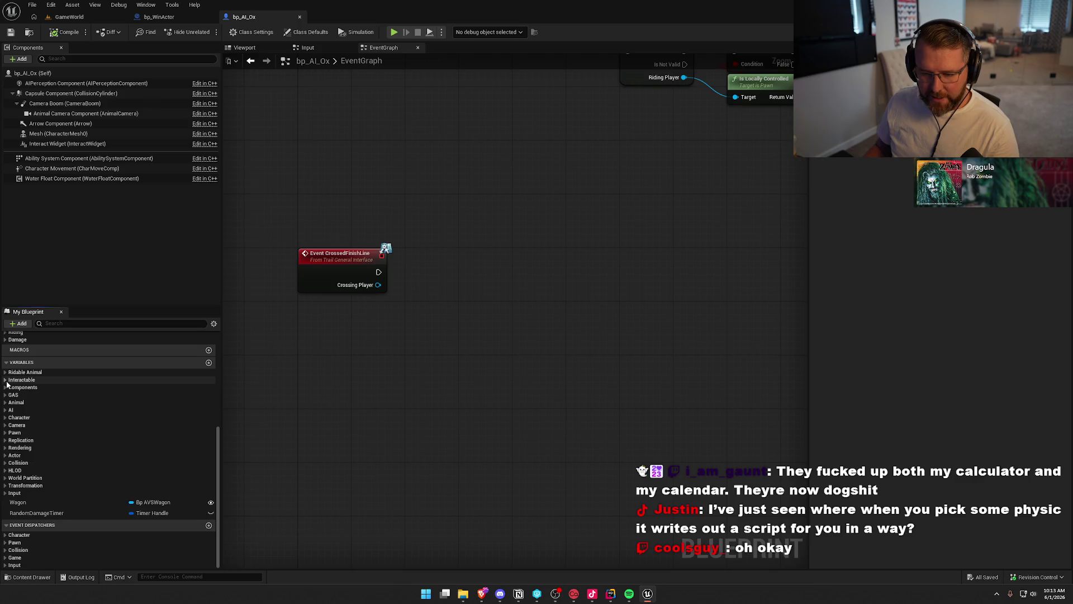
left_click(7, 380)
left_click(7, 381)
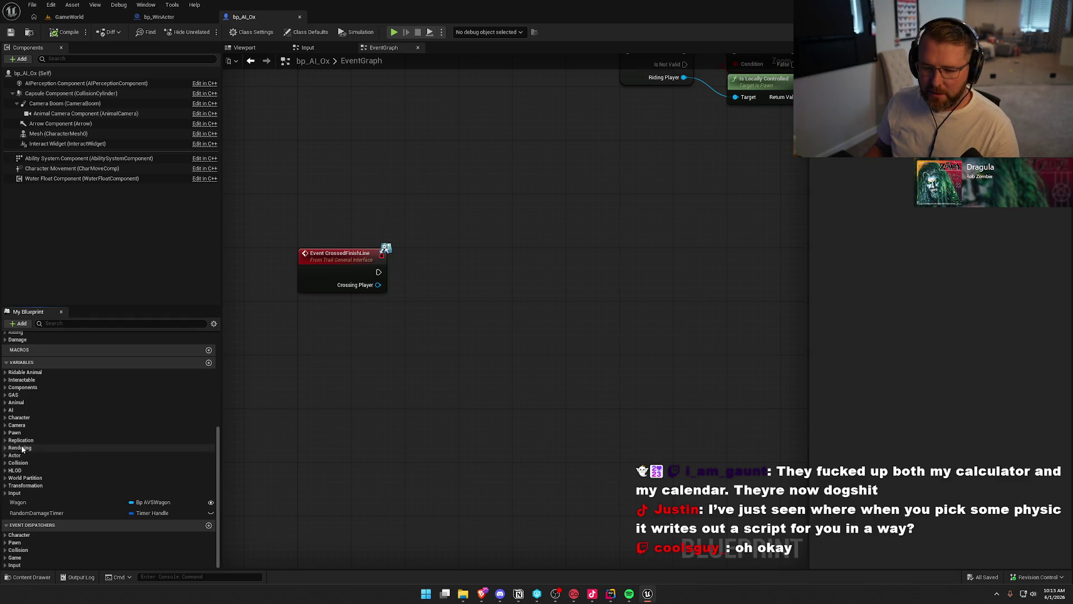
left_click(5, 432)
left_click(6, 433)
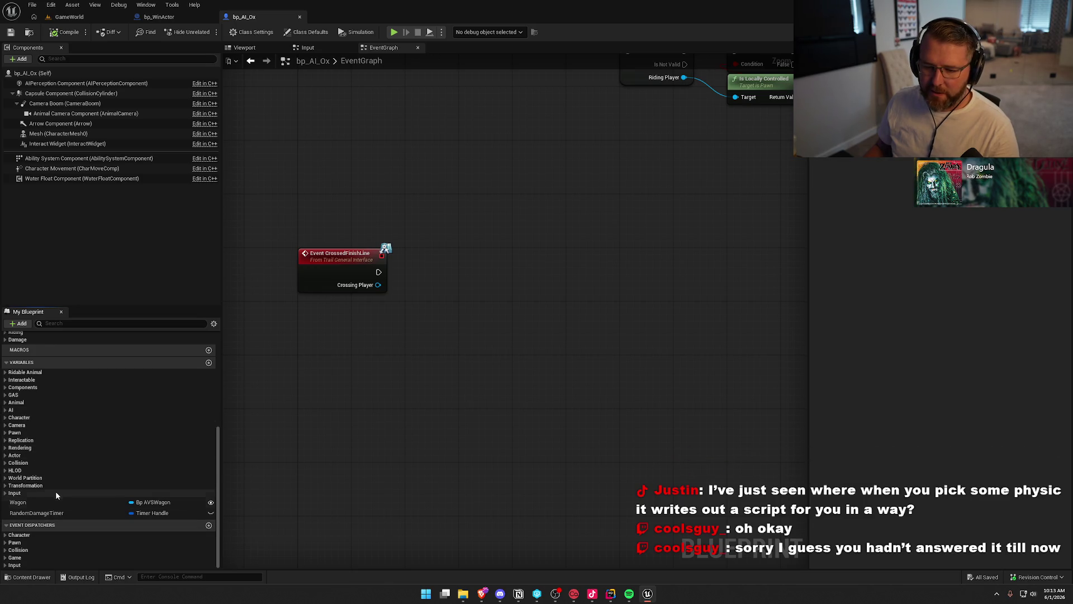
left_click(5, 381)
left_click(5, 381)
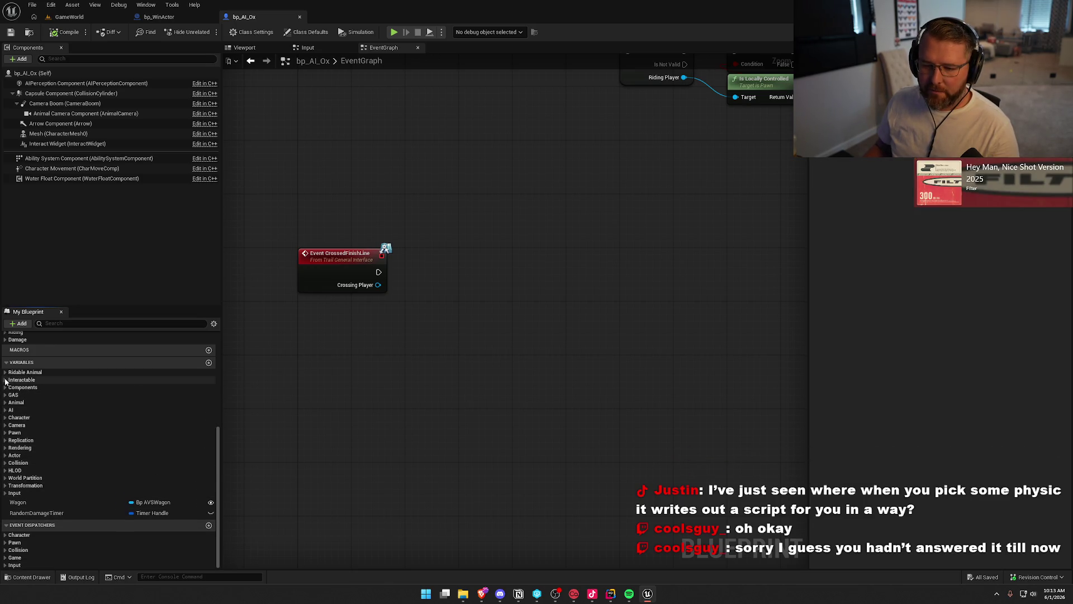
left_click(5, 373)
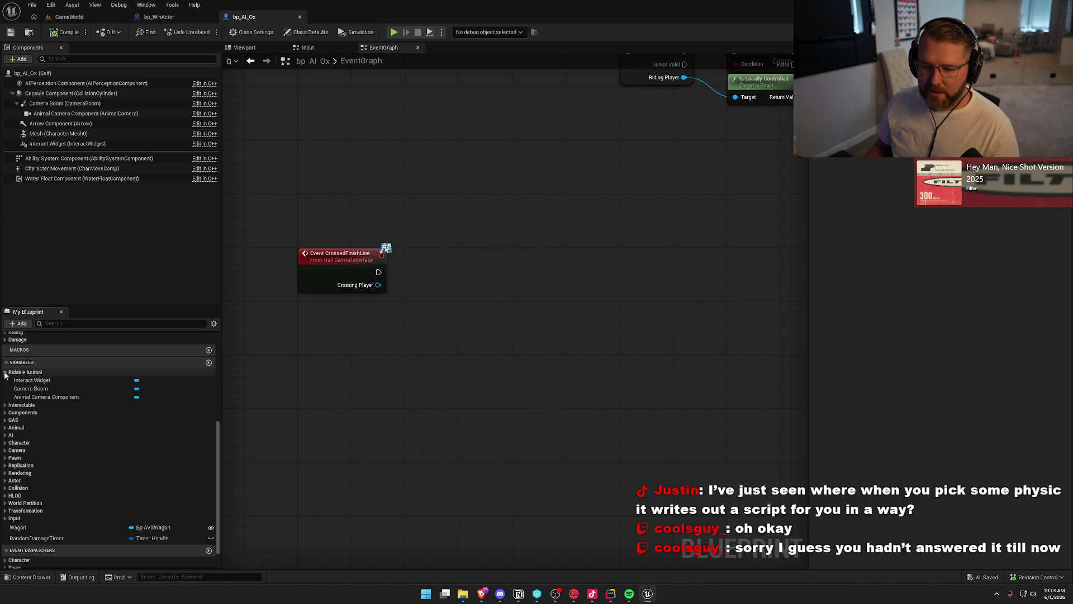
left_click(6, 373)
Step: Collapse other categories and expand Animal to show Riding Player and Riding Gameplay Effect
left_click(5, 387)
left_click(5, 388)
left_click(5, 395)
left_click(5, 394)
left_click(5, 402)
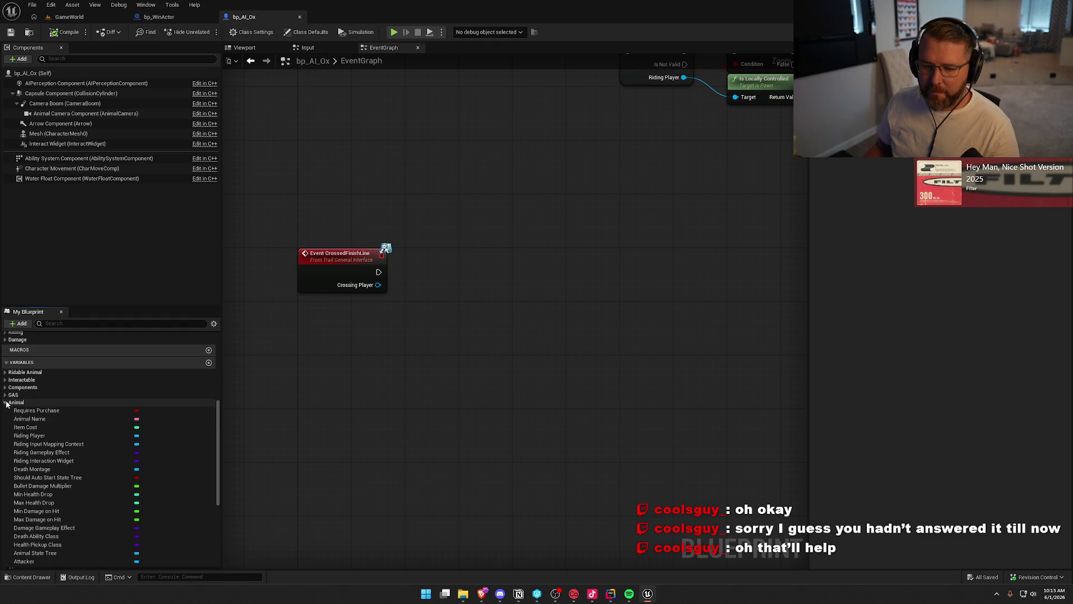
scroll(167, 466, "down", 2)
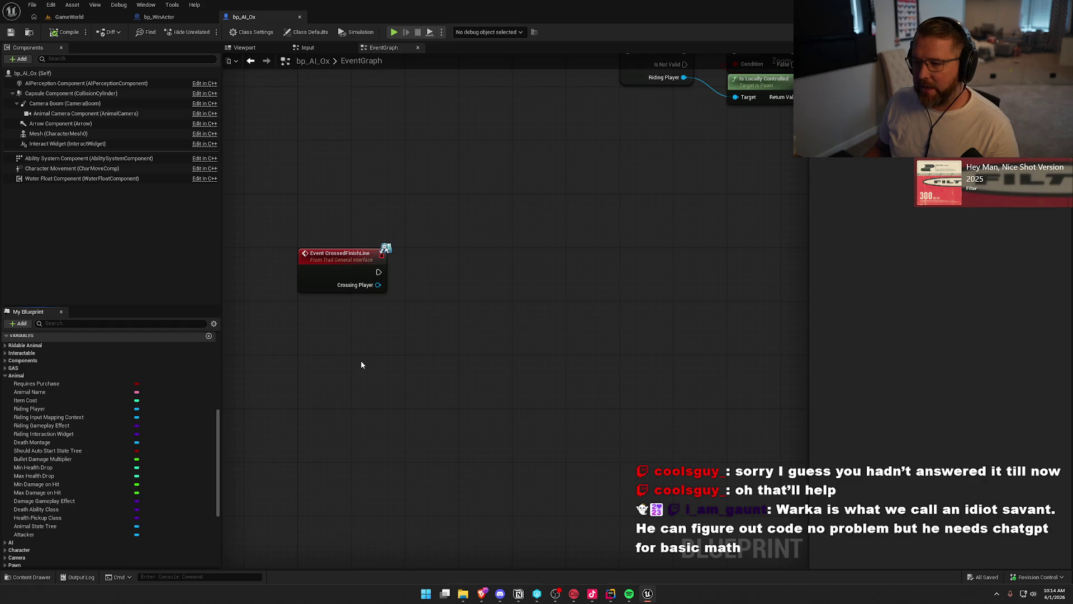
scroll(361, 365, "down", 3)
scroll(352, 321, "up", 2)
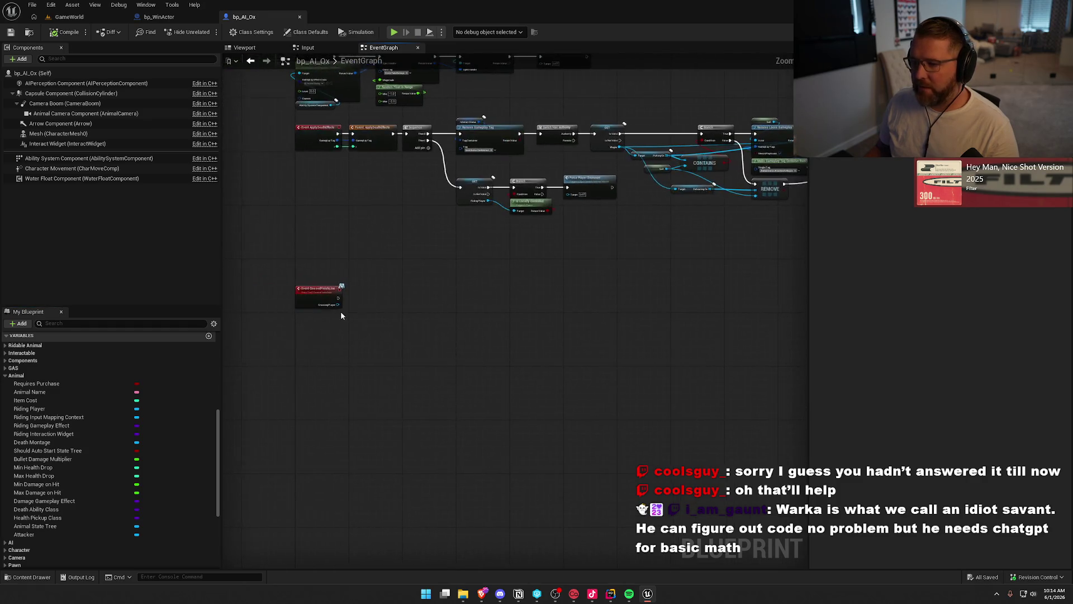
Step: Move the CrossedFinishLine event node upward and recentre the graph on the event nodes
scroll(285, 302, "up", 2)
left_click_drag(307, 273, 306, 219)
left_click(435, 313)
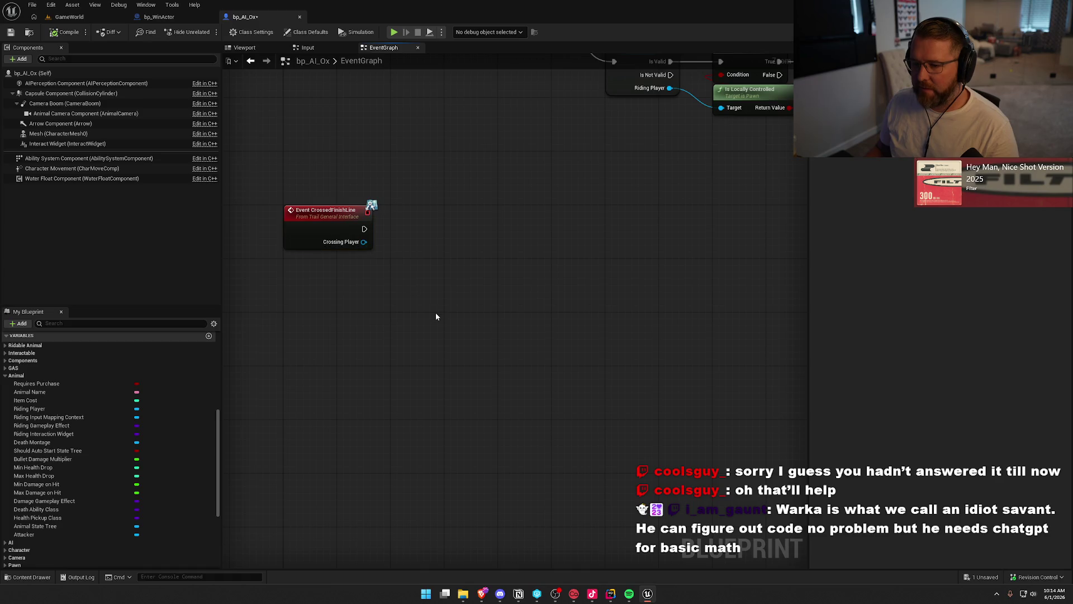
left_click_drag(388, 307, 389, 358)
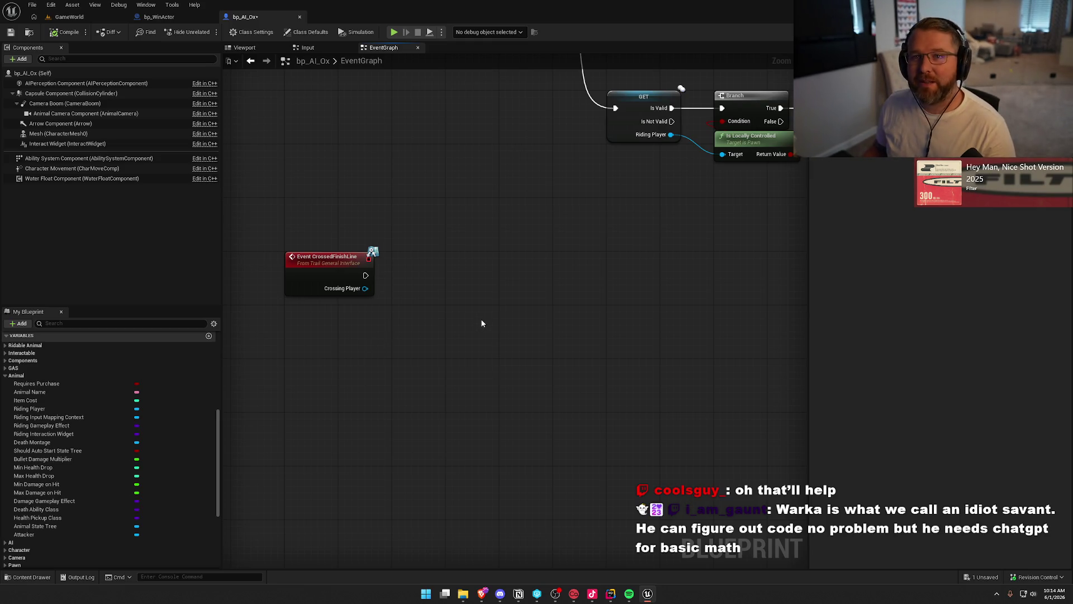
mouse_move(380, 326)
left_mouse_down()
mouse_move(413, 324)
mouse_move(399, 303)
mouse_move(337, 320)
left_mouse_up()
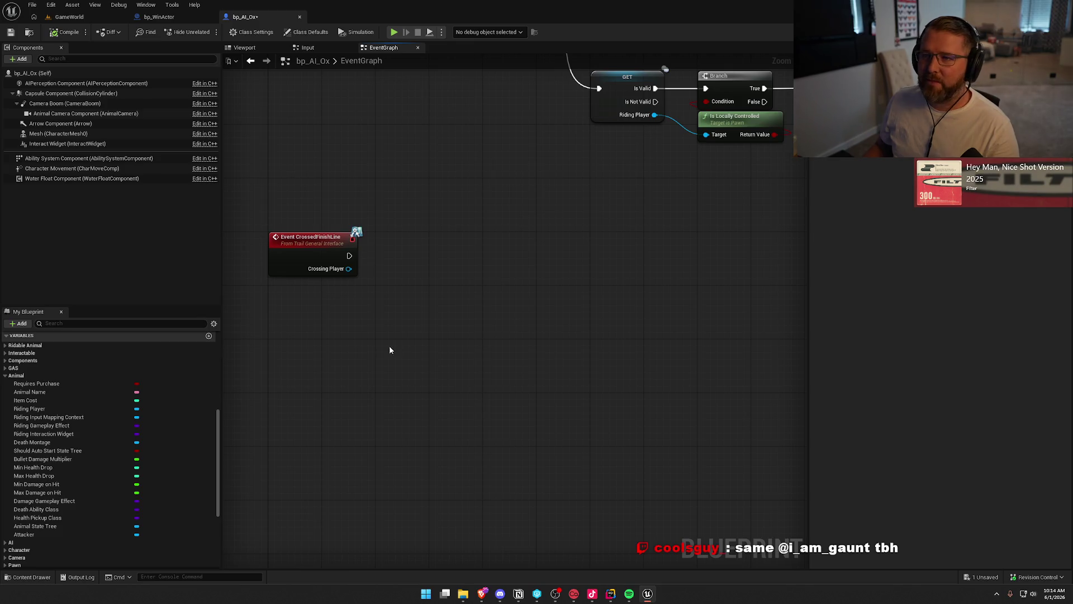
left_click_drag(384, 338, 388, 337)
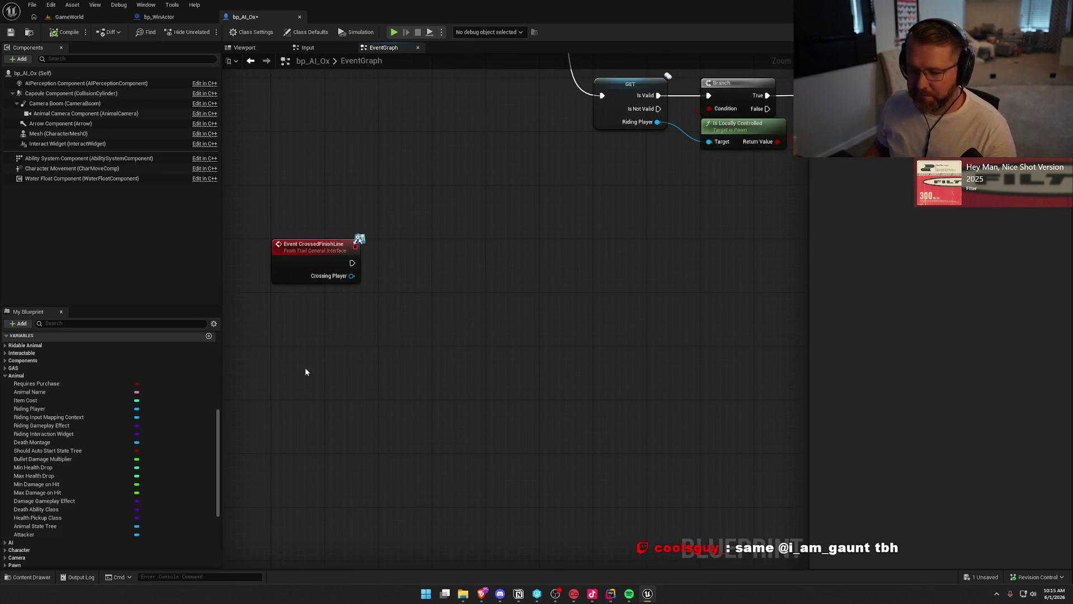
Step: Filter My Blueprint by 'rid' and place a Riding Player getter in the graph
left_click(44, 375)
left_click(69, 326)
type("rid")
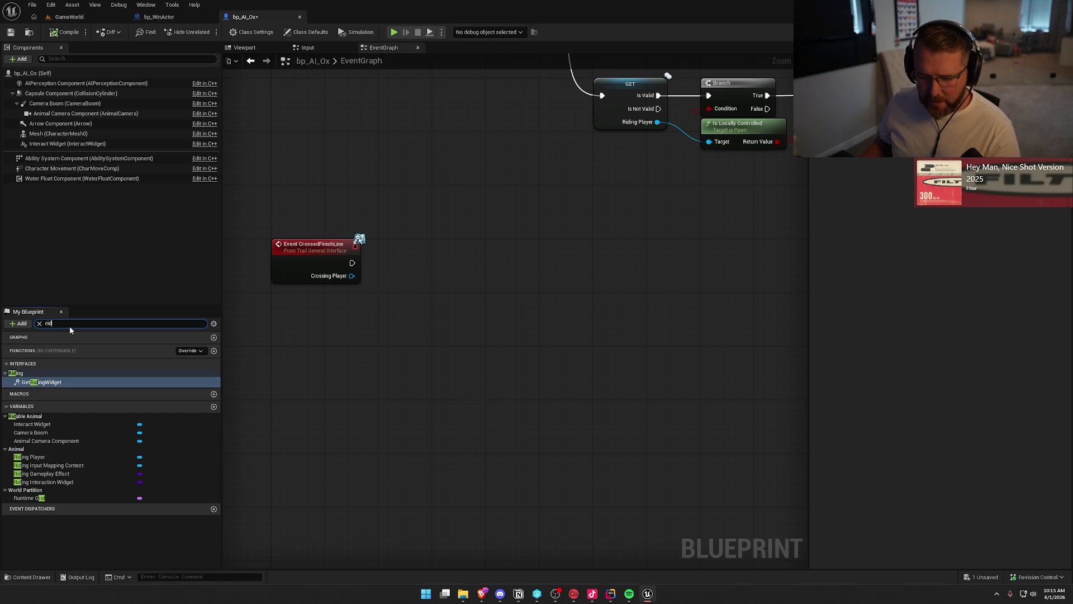
left_click_drag(29, 457, 365, 306)
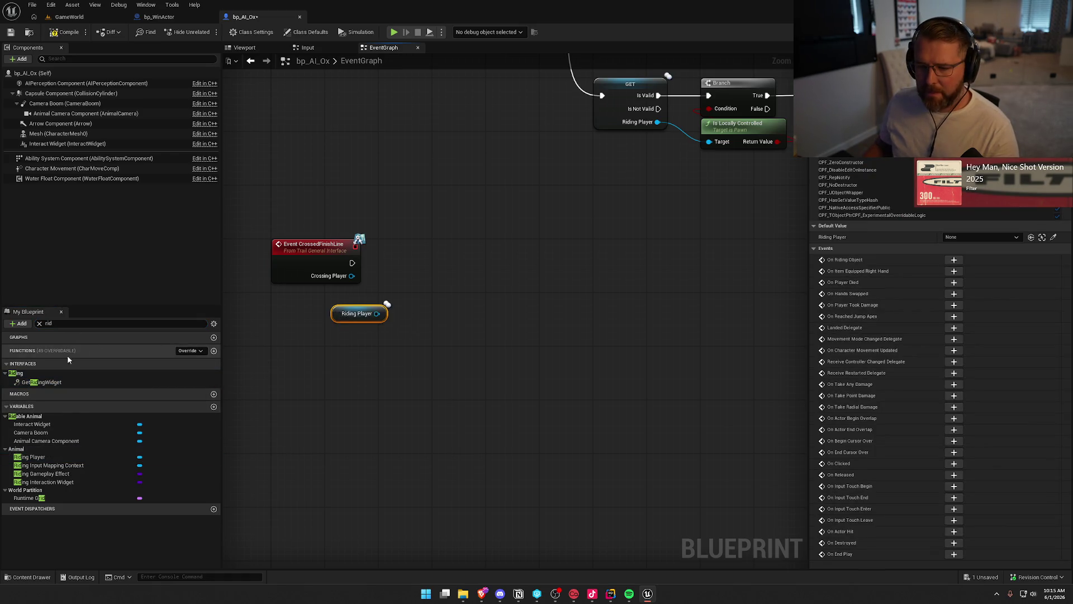
left_click(39, 323)
left_click(368, 356)
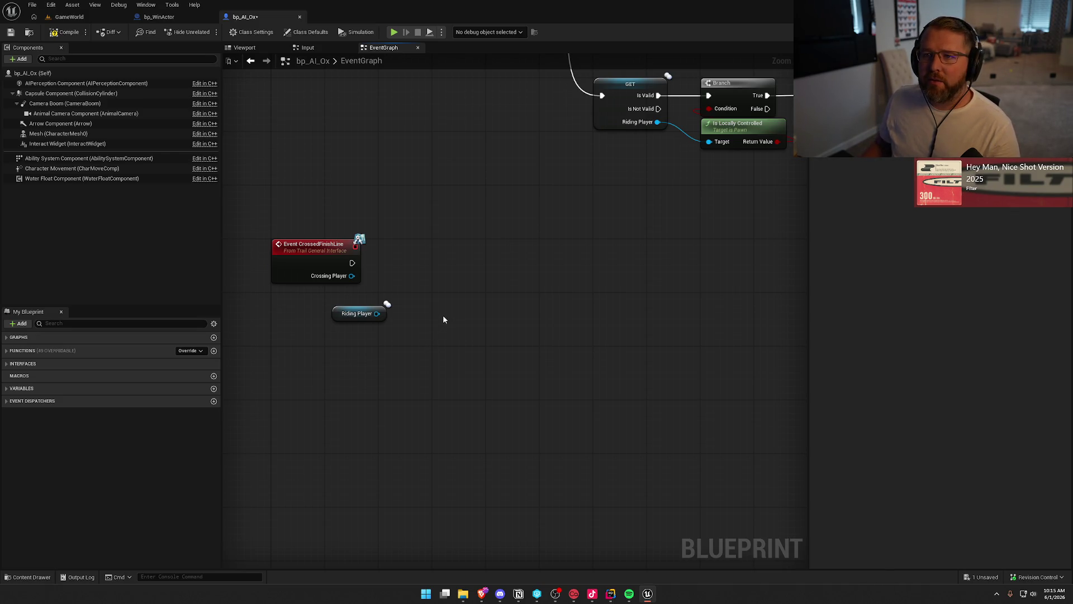
Step: Convert Riding Player to a validated get and wire CrossedFinishLine's execution into it
right_click(359, 313)
left_click(386, 394)
mouse_move(352, 262)
left_mouse_down()
mouse_move(352, 333)
mouse_move(408, 263)
left_mouse_up()
left_click(451, 393)
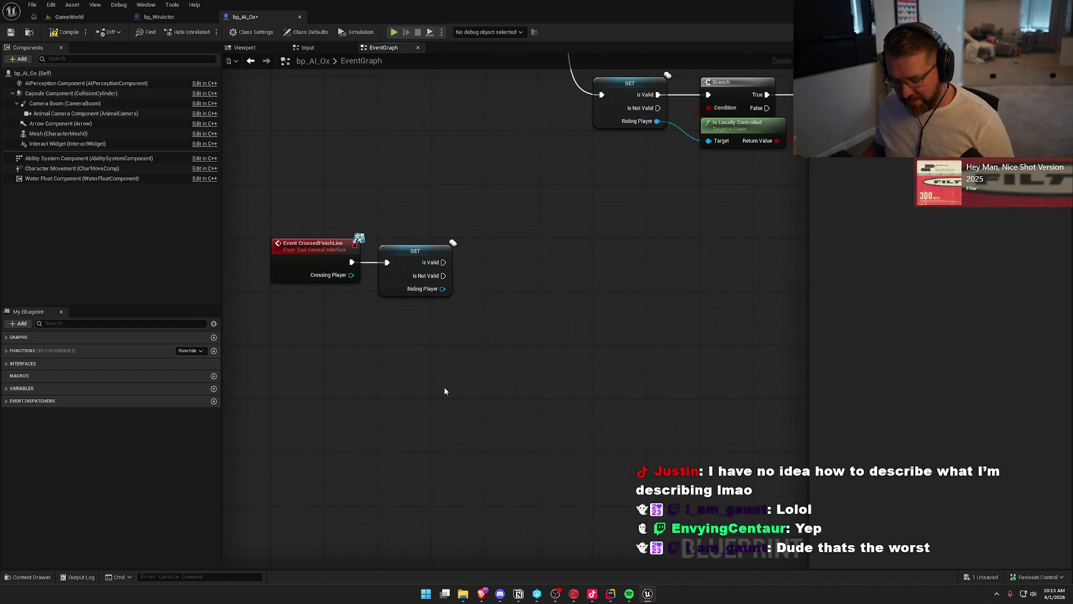
mouse_move(414, 378)
left_mouse_down()
mouse_move(403, 363)
mouse_move(431, 370)
left_mouse_up()
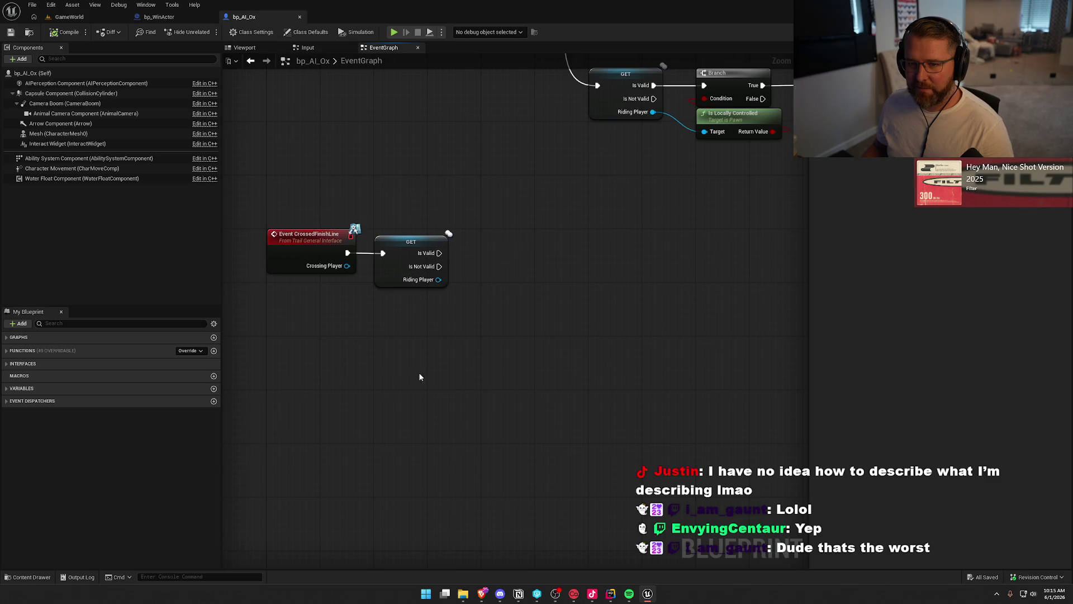
Step: Pan the bp_AI_Ox EventGraph past the death-effects nodes back to Event CrossedFinishLine
left_click_drag(419, 376, 404, 361)
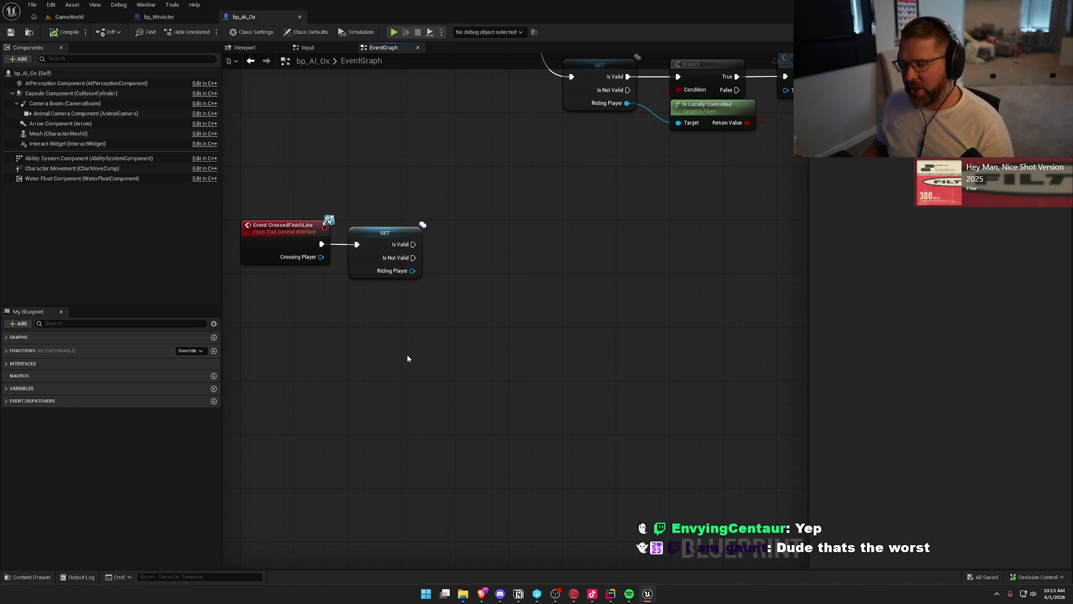
mouse_move(407, 359)
left_mouse_down()
mouse_move(461, 421)
mouse_move(476, 541)
mouse_move(562, 469)
mouse_move(535, 468)
mouse_move(518, 572)
mouse_move(448, 182)
left_mouse_up()
mouse_move(464, 537)
left_mouse_down()
mouse_move(468, 339)
mouse_move(488, 219)
mouse_move(598, 139)
left_mouse_up()
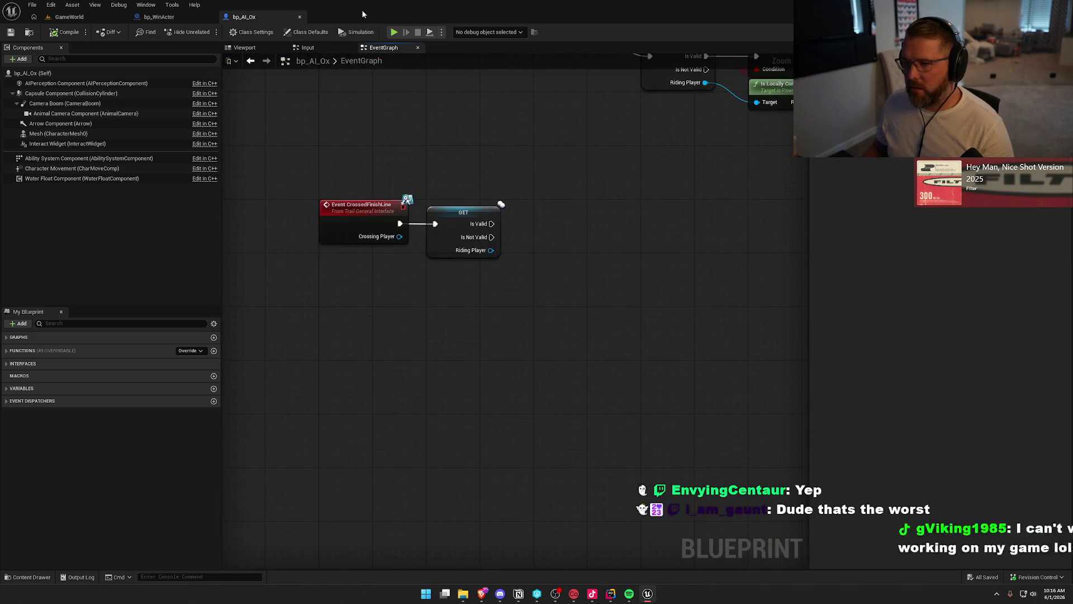
Step: Review the Input graph and bp_RideableAnimalMaster's ForcePlayerDismount logic
left_click(308, 47)
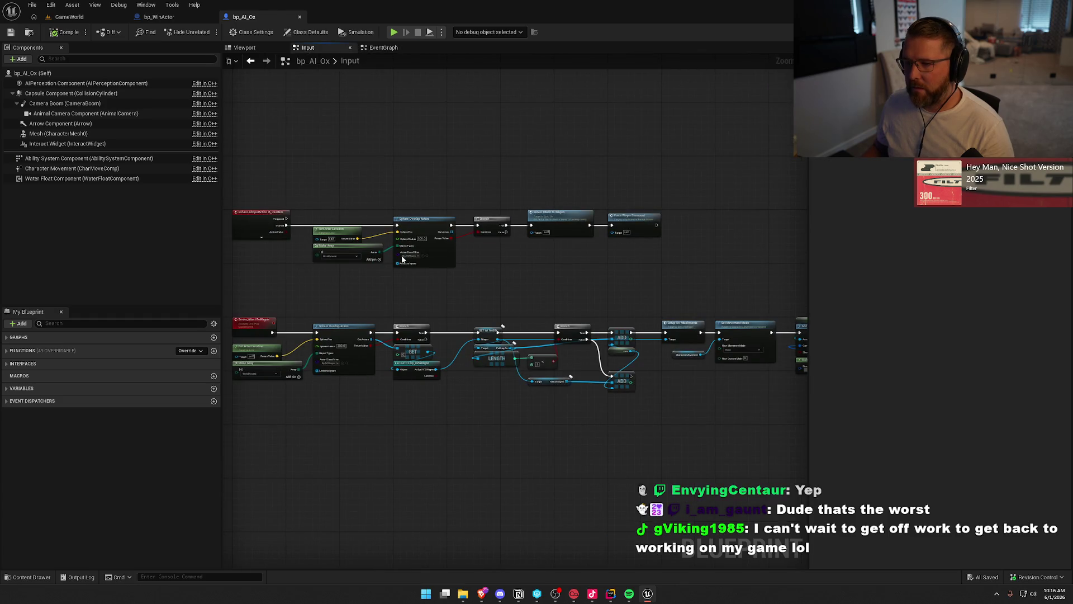
left_click(367, 48)
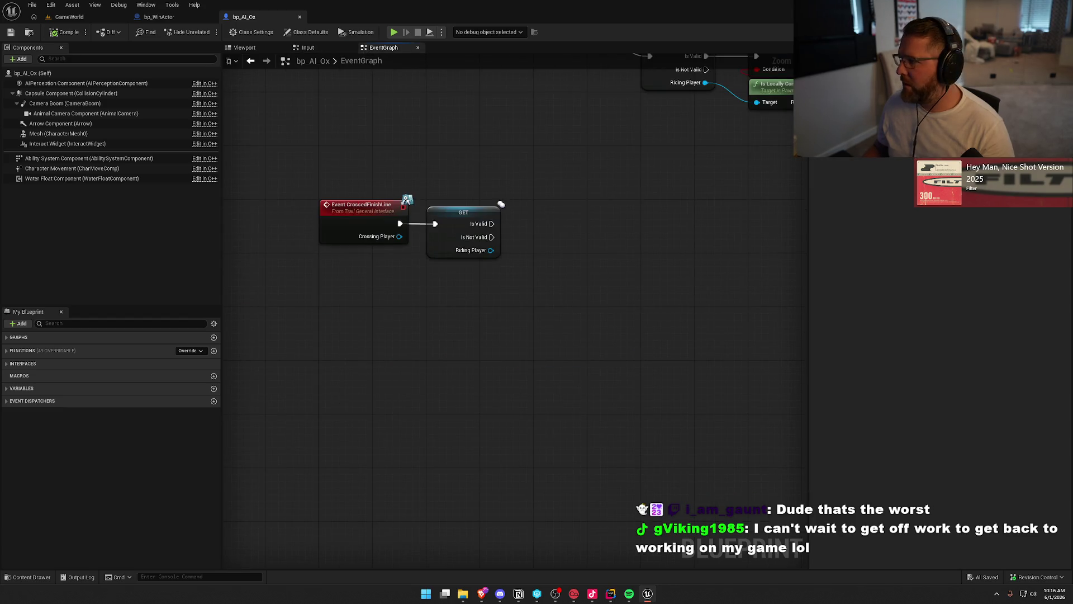
left_click(1006, 17)
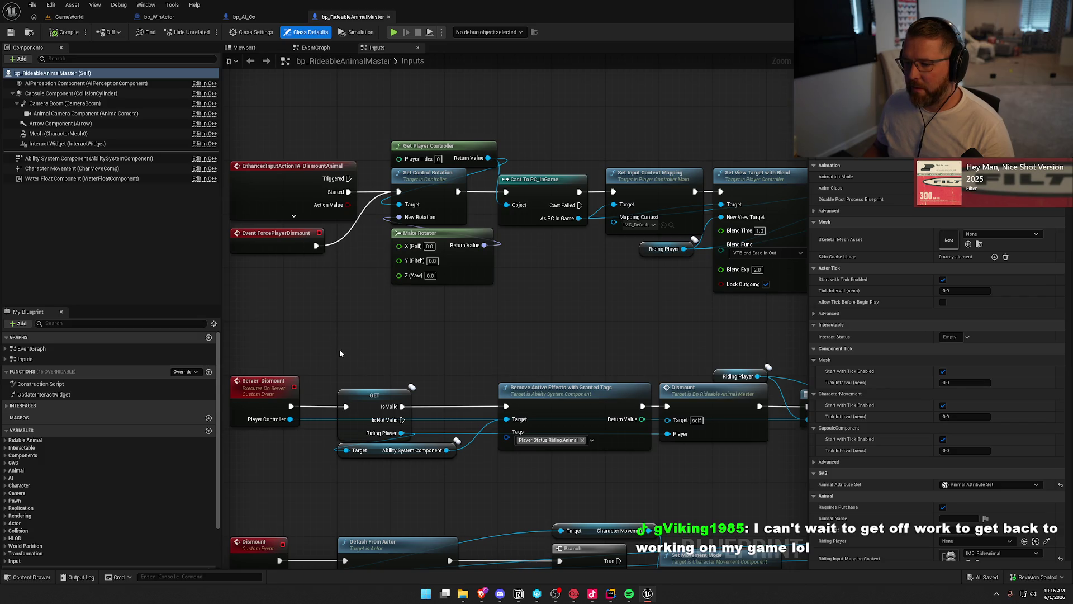
left_click_drag(340, 353, 423, 270)
left_click(360, 161)
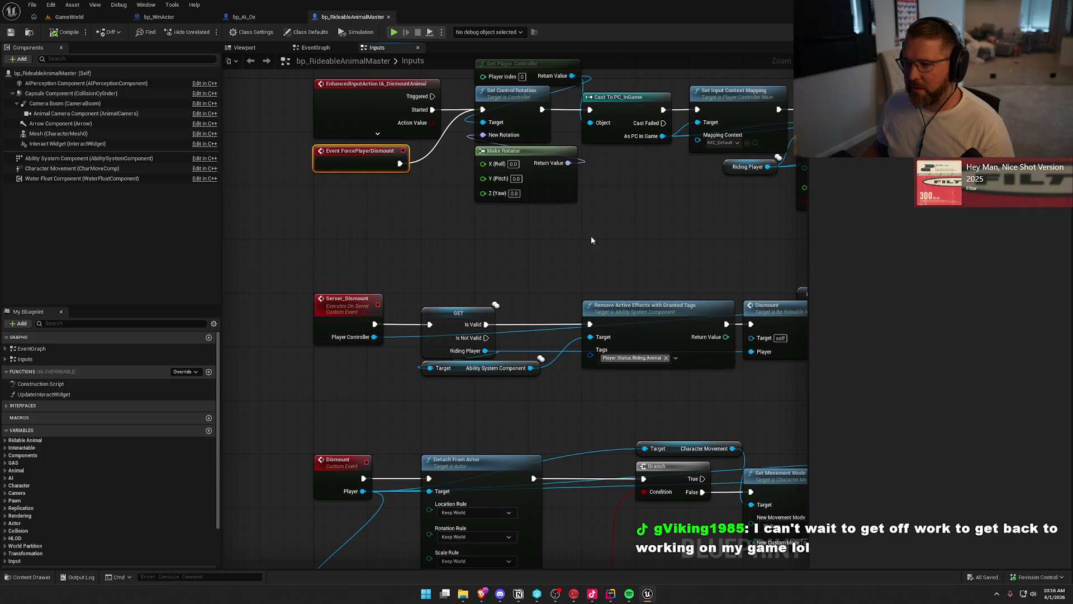
left_click_drag(591, 240, 401, 275)
left_click_drag(554, 290, 677, 198)
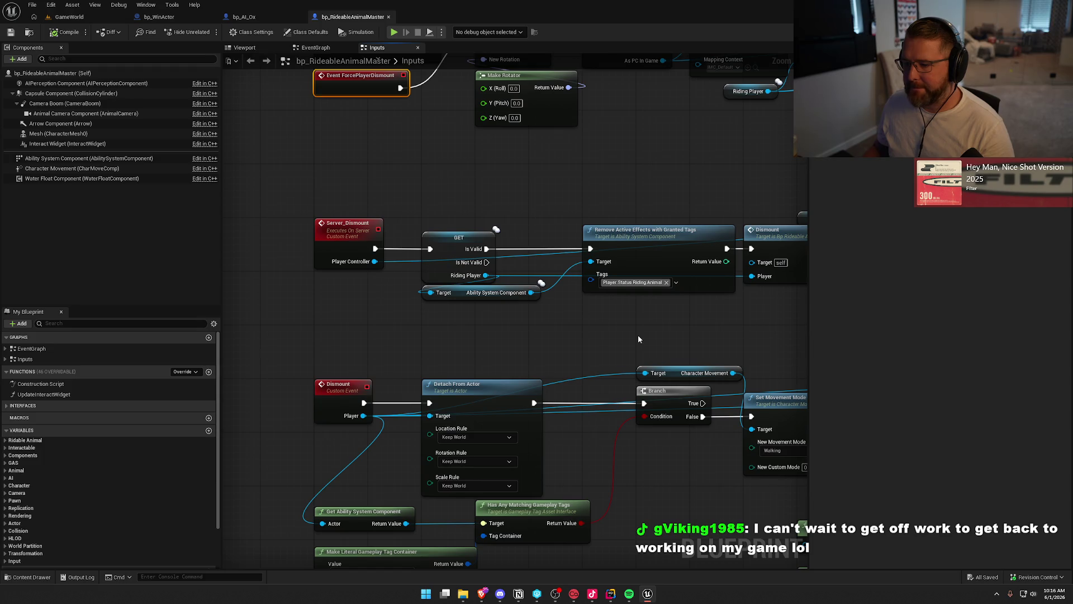
Step: Back in bp_AI_Ox, pull a wire from Riding Player to list its follow-up actions
left_click(244, 16)
left_click_drag(474, 339, 444, 339)
left_click_drag(456, 250, 495, 272)
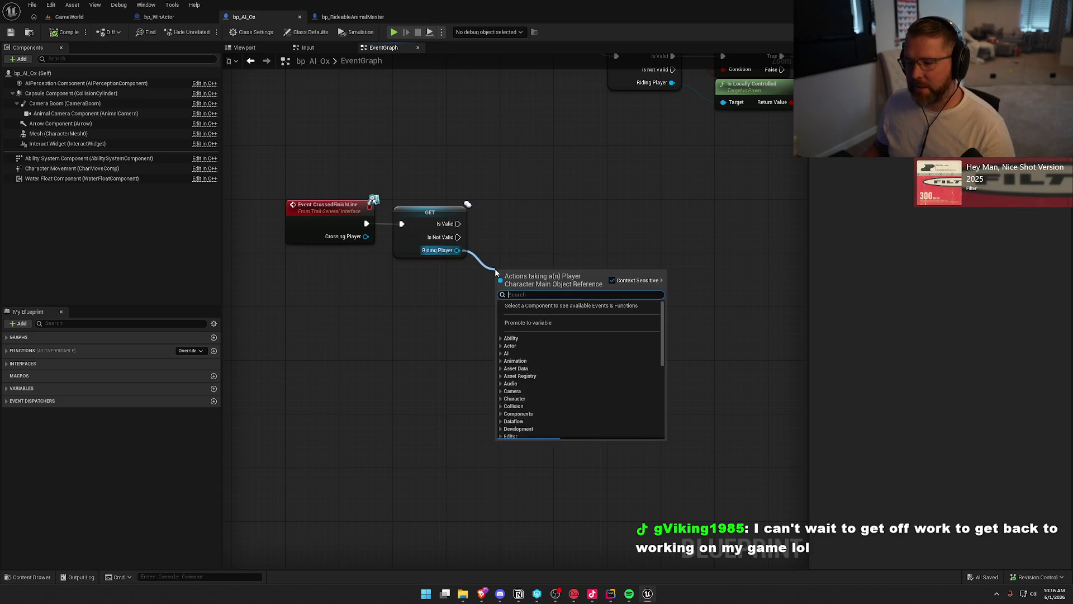
Step: Add an Is Locally Controlled node fed from Riding Player
type("if")
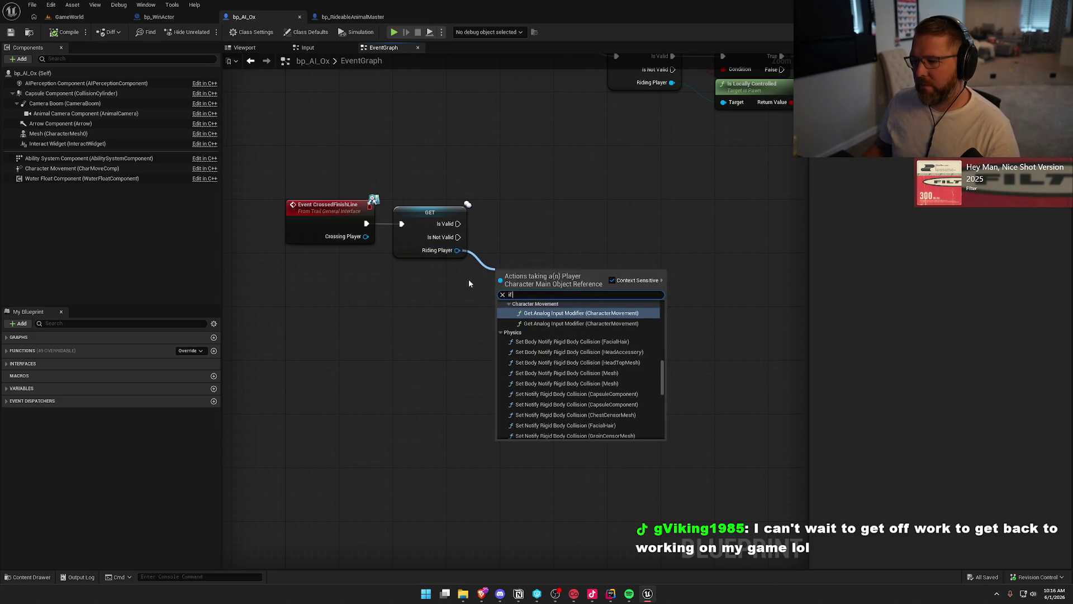
left_click(468, 279)
left_click_drag(457, 250, 496, 279)
type("is")
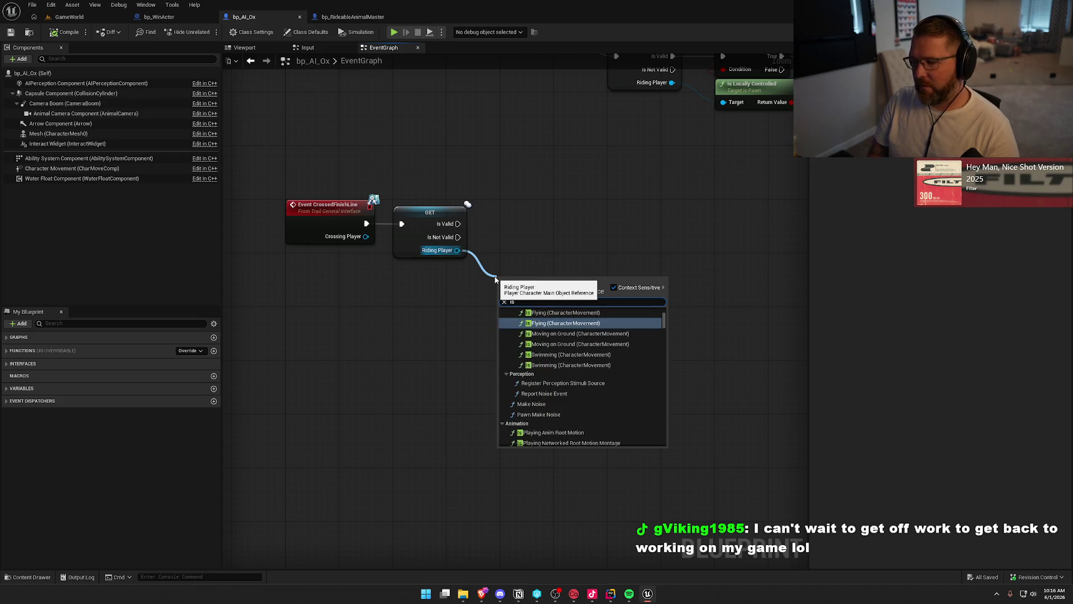
type(" local")
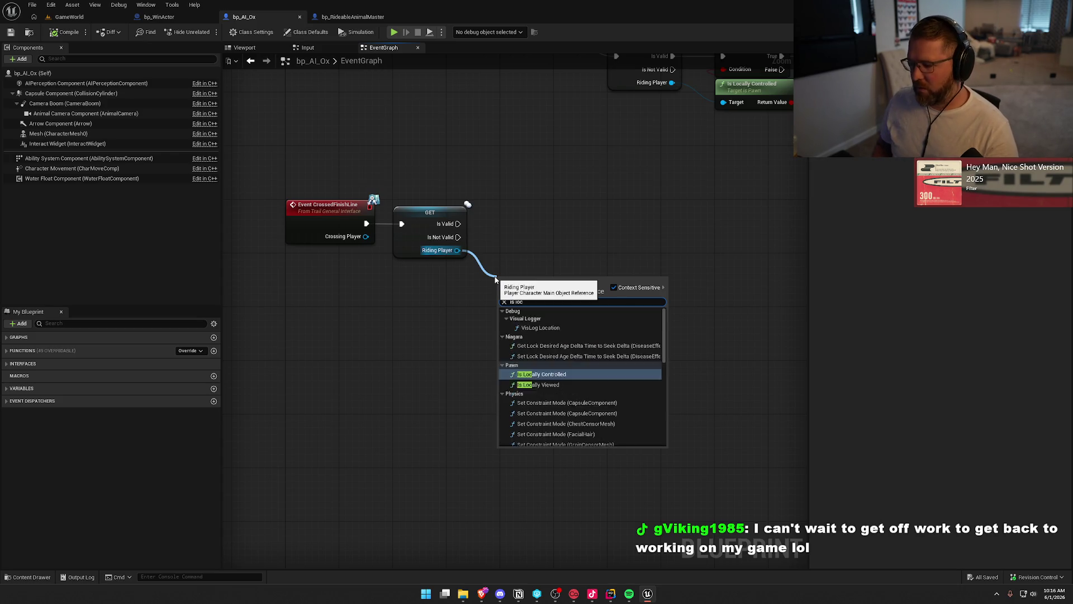
key("Return")
Step: Add a Branch after Is Valid, with Is Locally Controlled as its condition
left_click(528, 206)
left_click_drag(532, 217, 459, 223)
left_click_drag(572, 204, 547, 211)
left_click(639, 199)
left_click_drag(570, 296, 520, 241)
left_click_drag(415, 226, 337, 235)
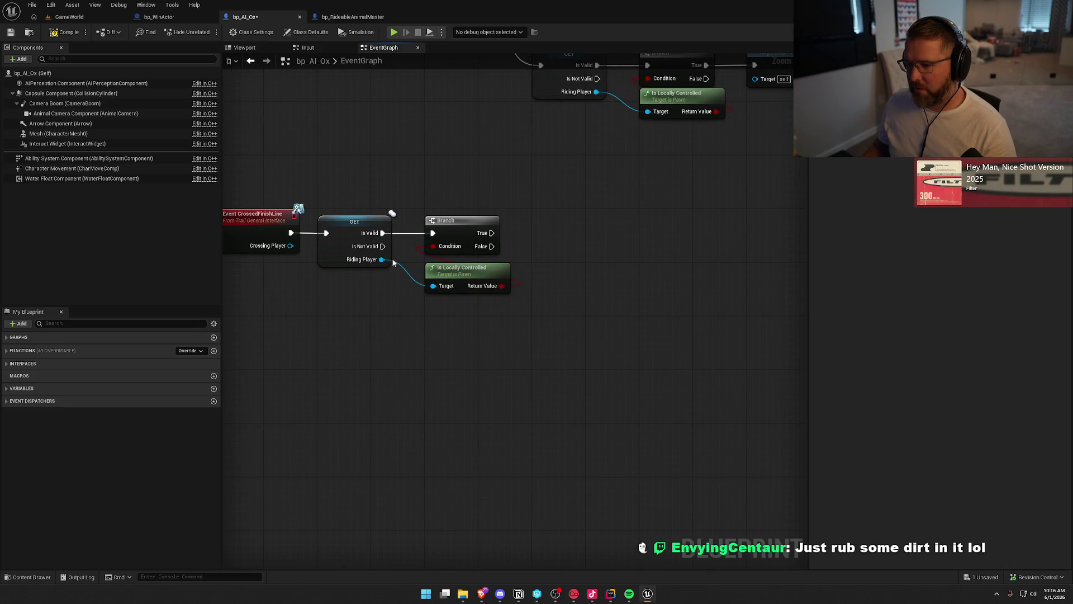
Step: Run Force Player Dismount from the Branch True output, aligned with the Branch
left_click_drag(492, 233, 547, 233)
type("force player")
key("Return")
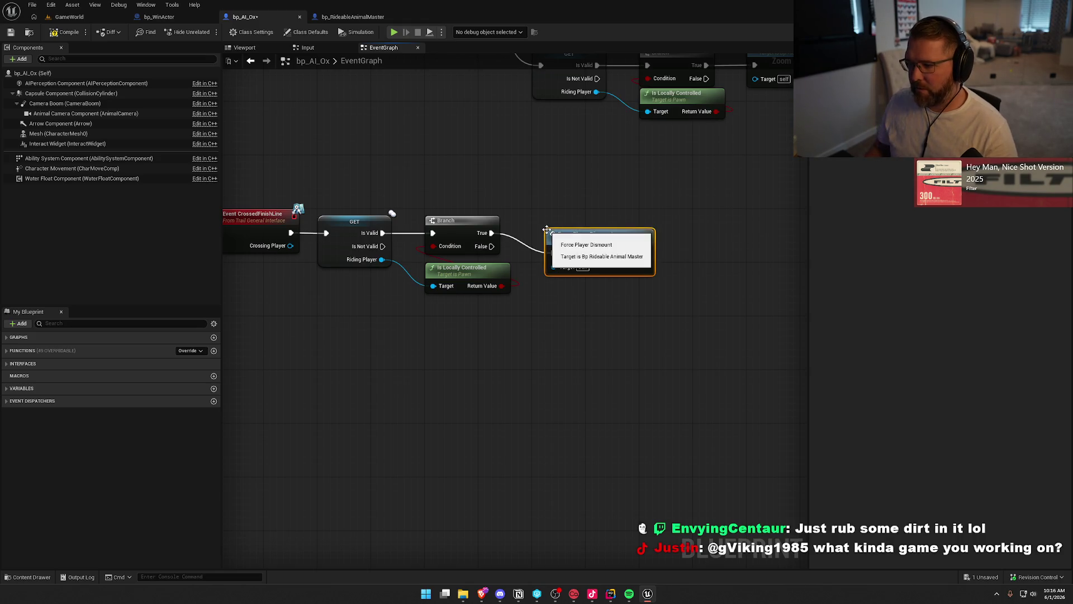
left_click_drag(581, 253, 569, 231)
left_click(593, 334)
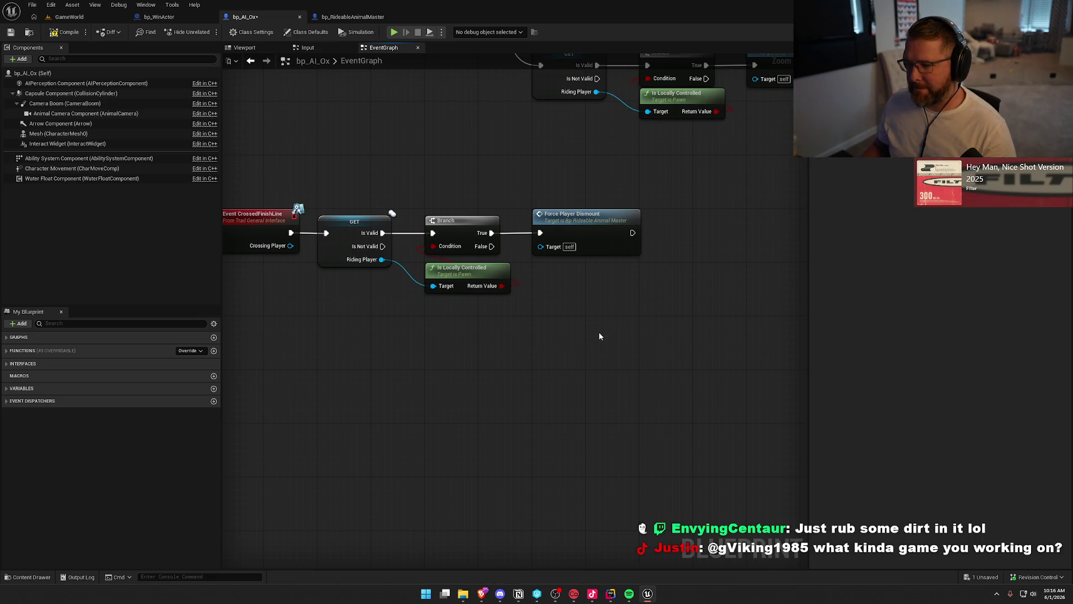
scroll(598, 333, "down", 1)
left_click_drag(689, 329, 325, 211)
left_click(255, 141)
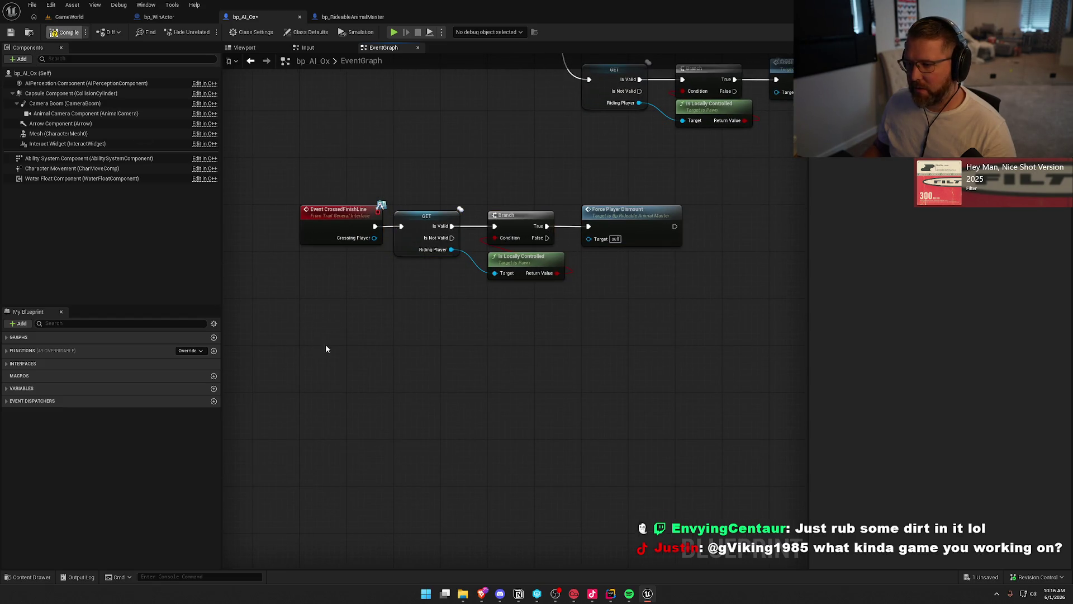
Step: Compile and save bp_AI_Ox with Ctrl+S, review its dismount chain, then open bp_RideableAnimalMaster
key("ctrl+s")
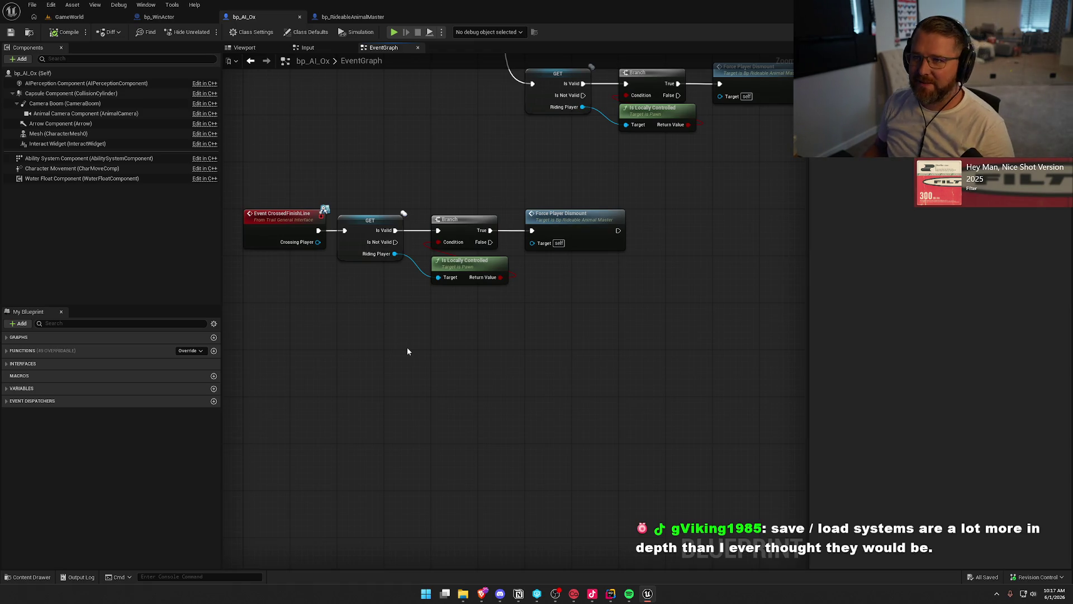
mouse_move(274, 174)
left_mouse_down()
mouse_move(642, 284)
mouse_move(674, 382)
left_mouse_up()
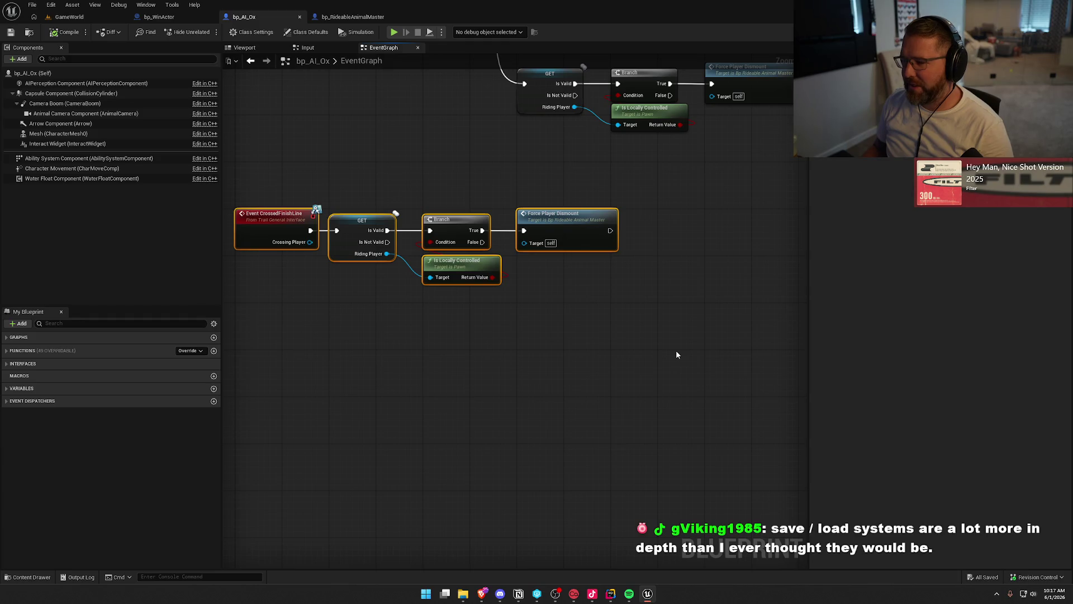
left_click(676, 354)
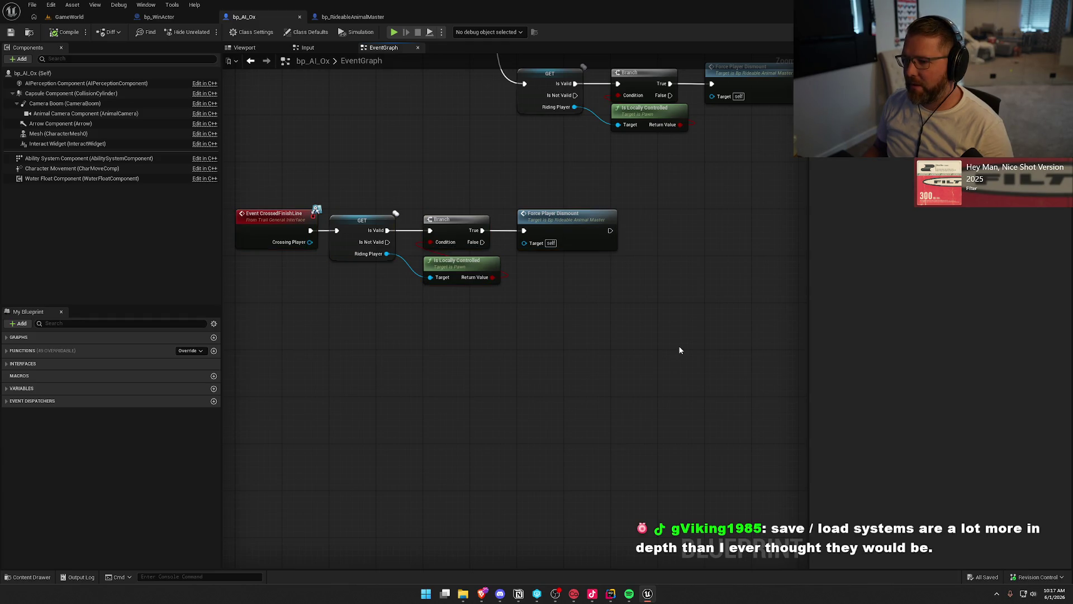
left_click_drag(263, 175, 618, 366)
left_click(587, 354)
left_click_drag(621, 319, 551, 222)
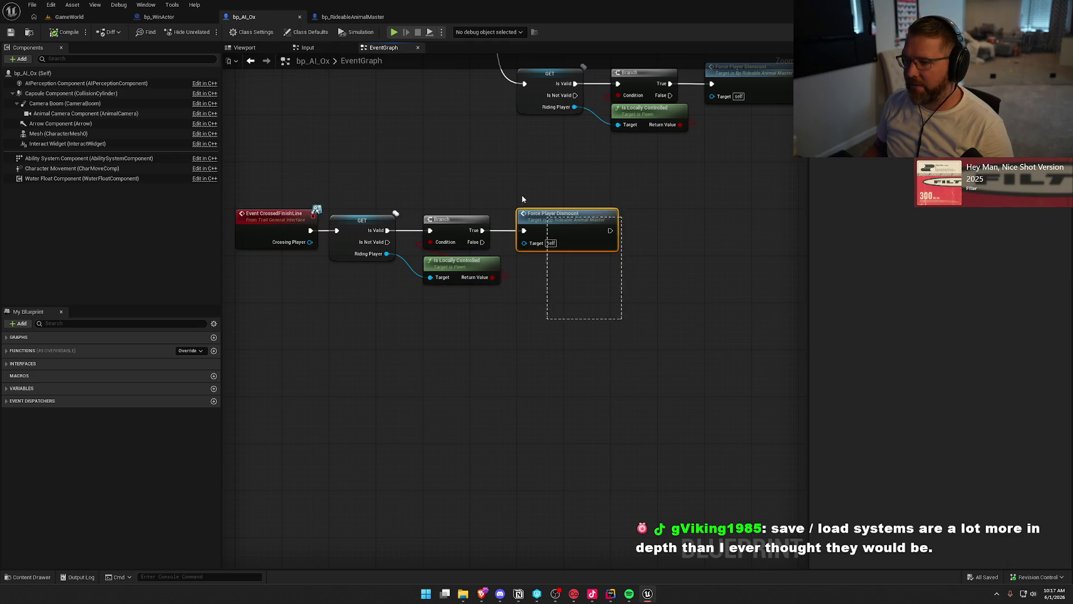
left_click(343, 17)
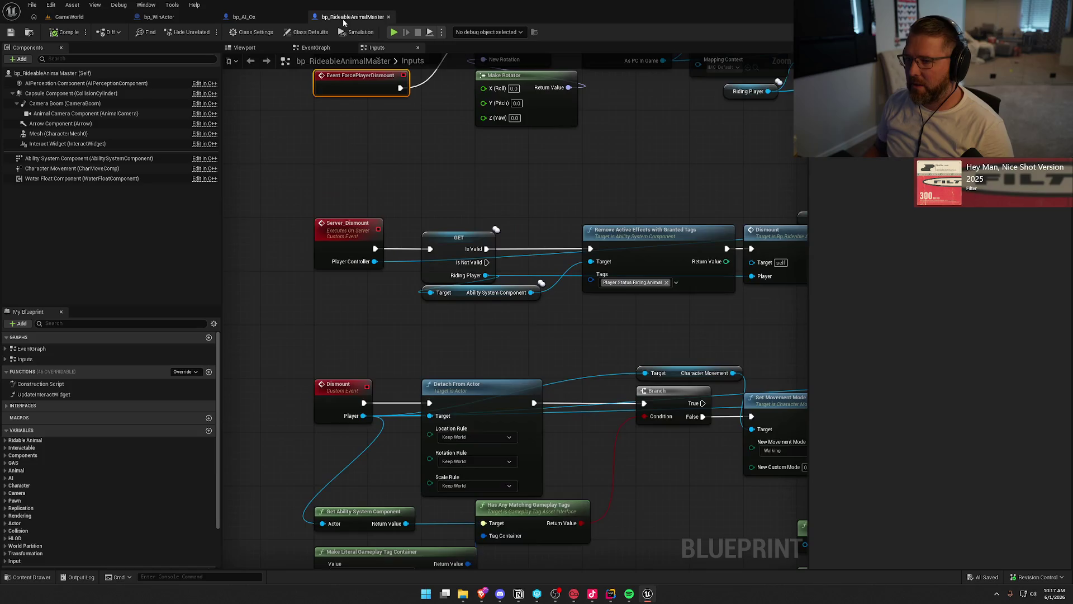
Step: Inspect the Server_Dismount and other dismount nodes in the Inputs graph, then return to bp_AI_Ox
scroll(424, 278, "down", 3)
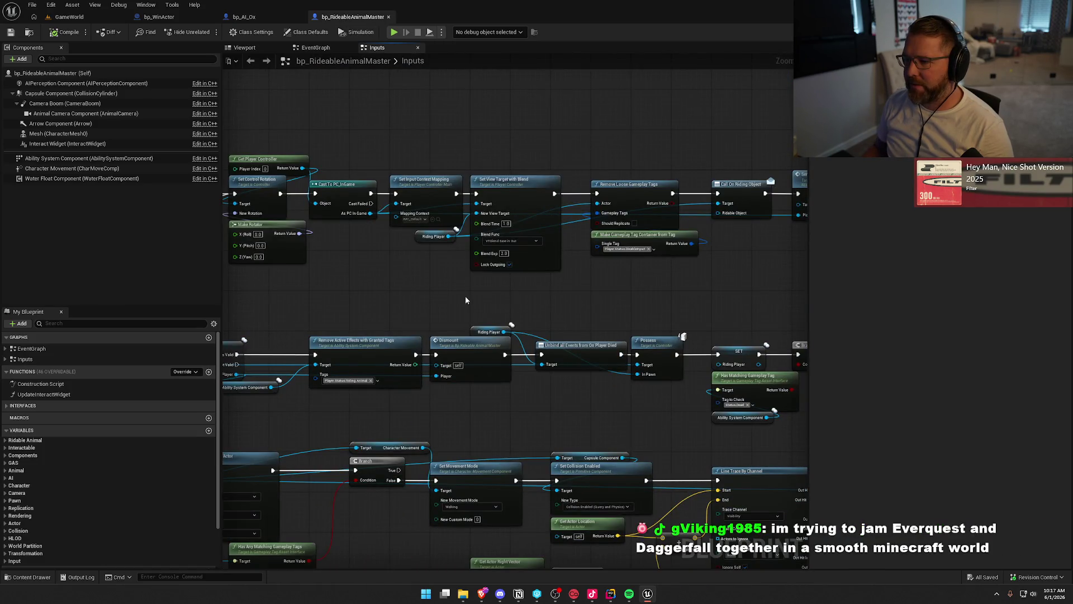
left_click_drag(463, 300, 251, 266)
left_click_drag(688, 239, 527, 102)
left_click(450, 262)
left_click_drag(440, 266, 700, 169)
scroll(700, 169, "down", 1)
left_click_drag(235, 190, 753, 261)
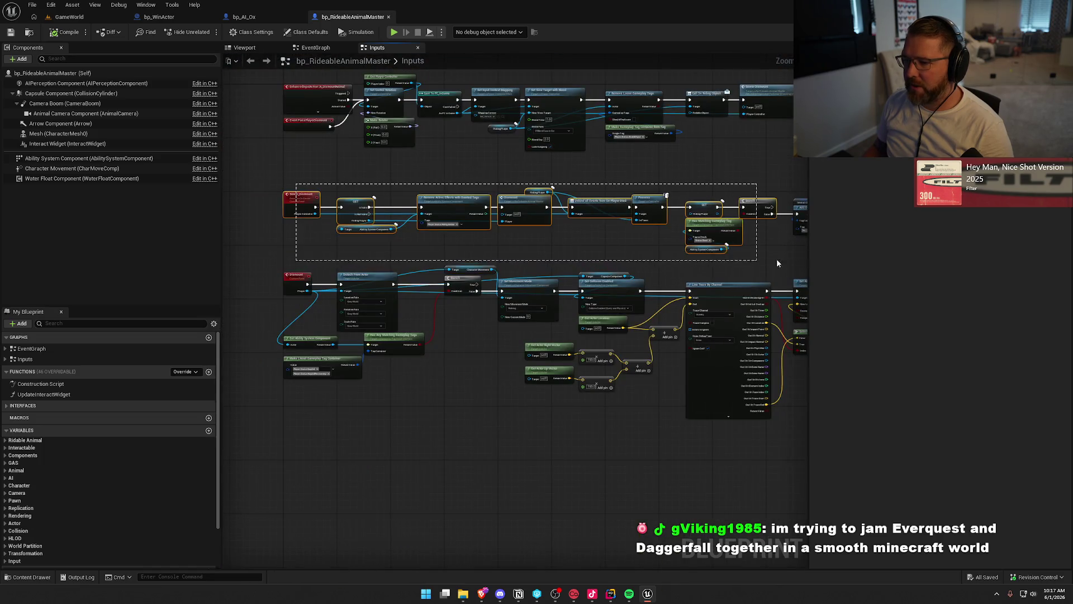
scroll(737, 239, "down", 2)
left_click(444, 243)
left_click_drag(445, 243, 589, 263)
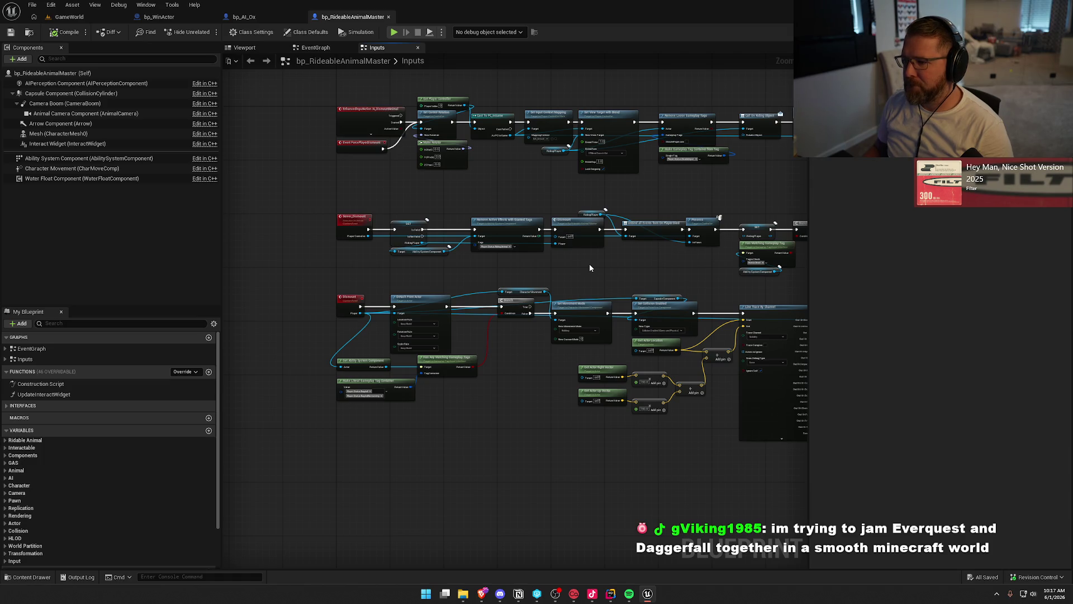
left_click(244, 17)
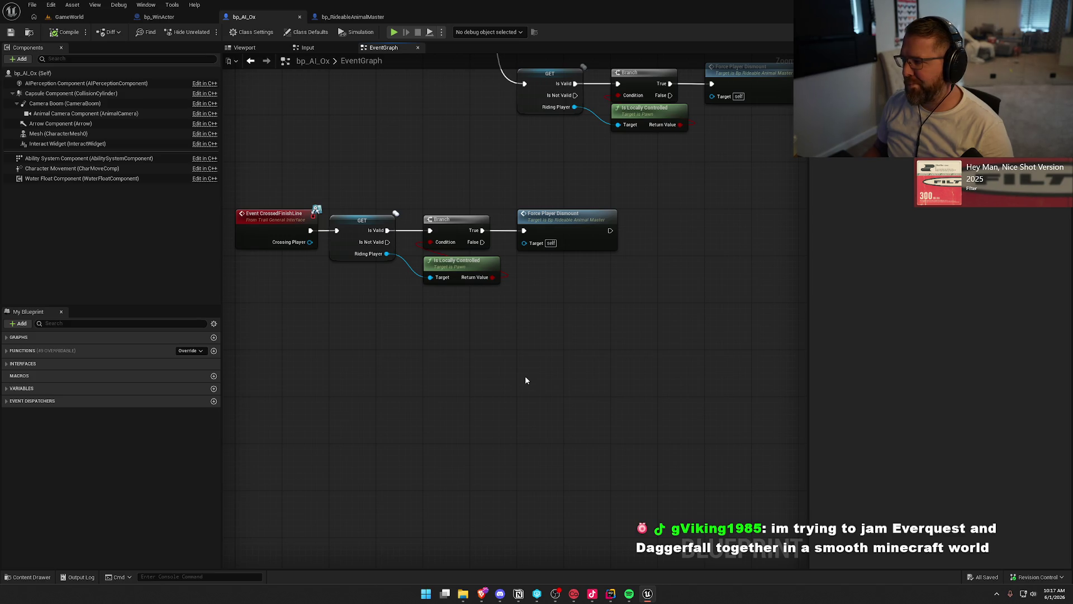
left_click(594, 220)
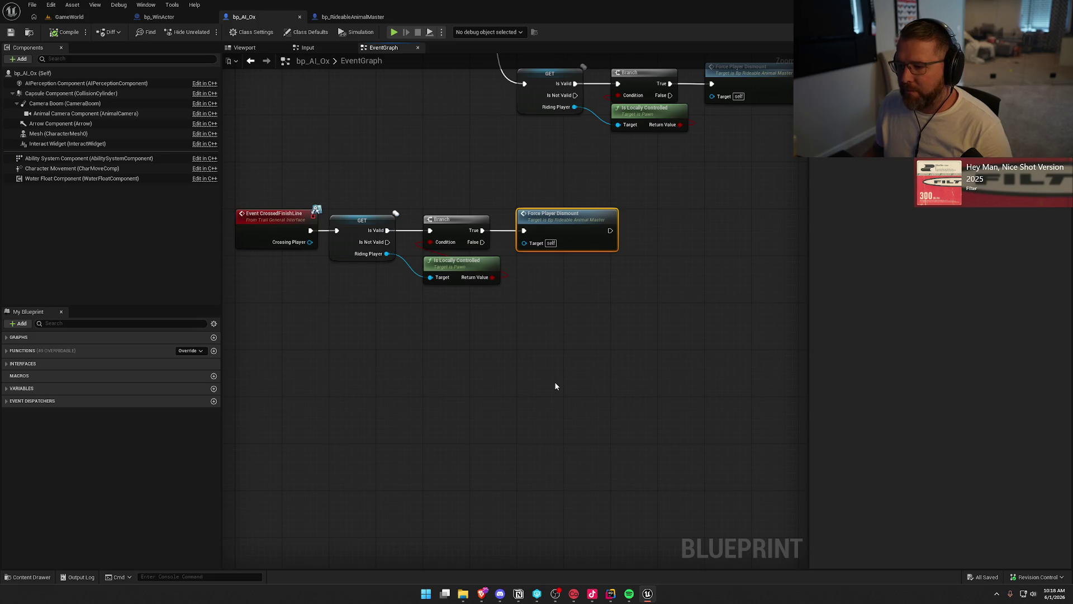
left_click(545, 370)
left_click_drag(545, 369, 556, 373)
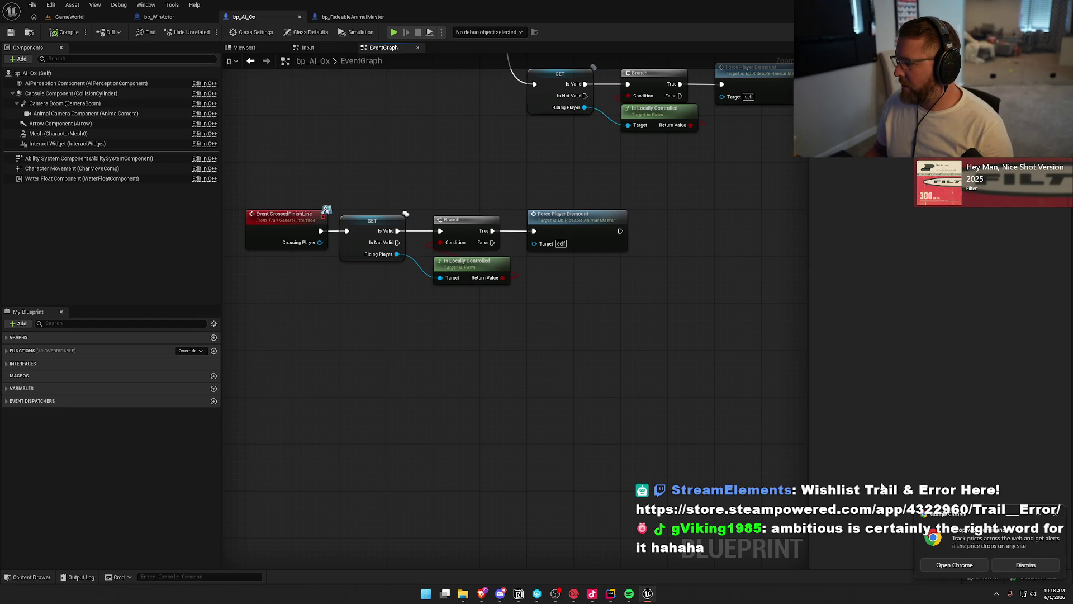
left_click(1026, 565)
left_click(997, 593)
left_click(766, 406)
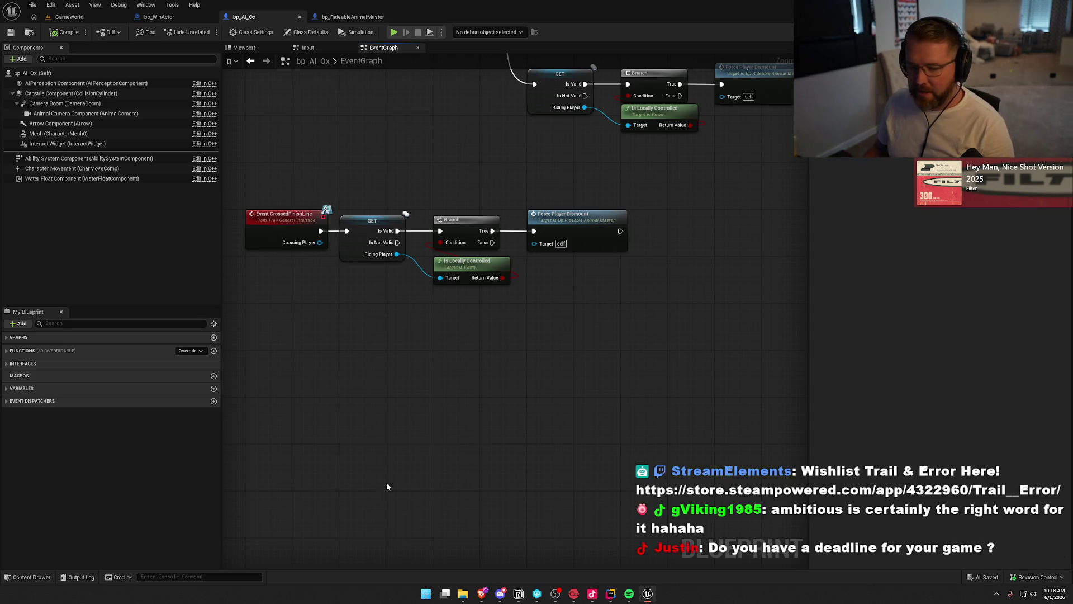
key("alt+Tab")
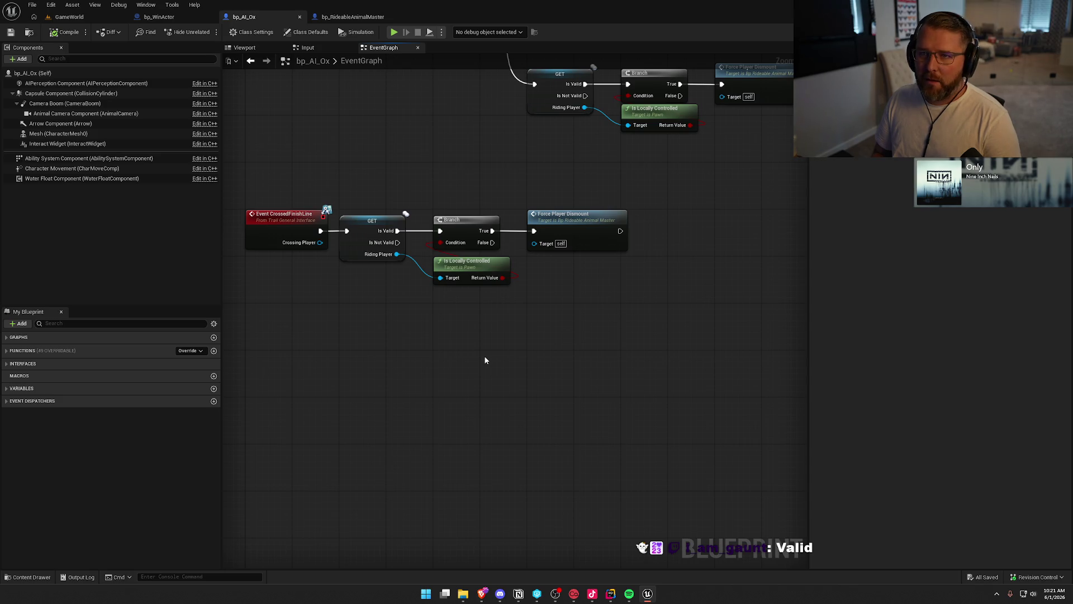
mouse_move(485, 361)
left_mouse_down()
mouse_move(494, 374)
mouse_move(430, 402)
mouse_move(448, 395)
left_mouse_up()
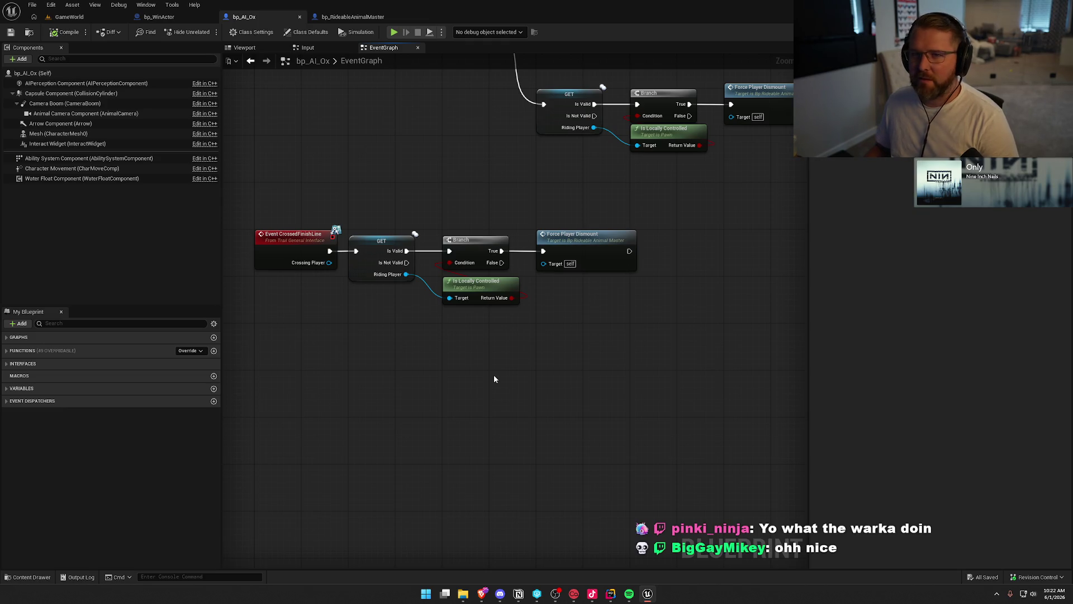
Step: Nudge the graph and return to the GameWorld level showing the bp_WinActor gate
left_click_drag(493, 377, 514, 385)
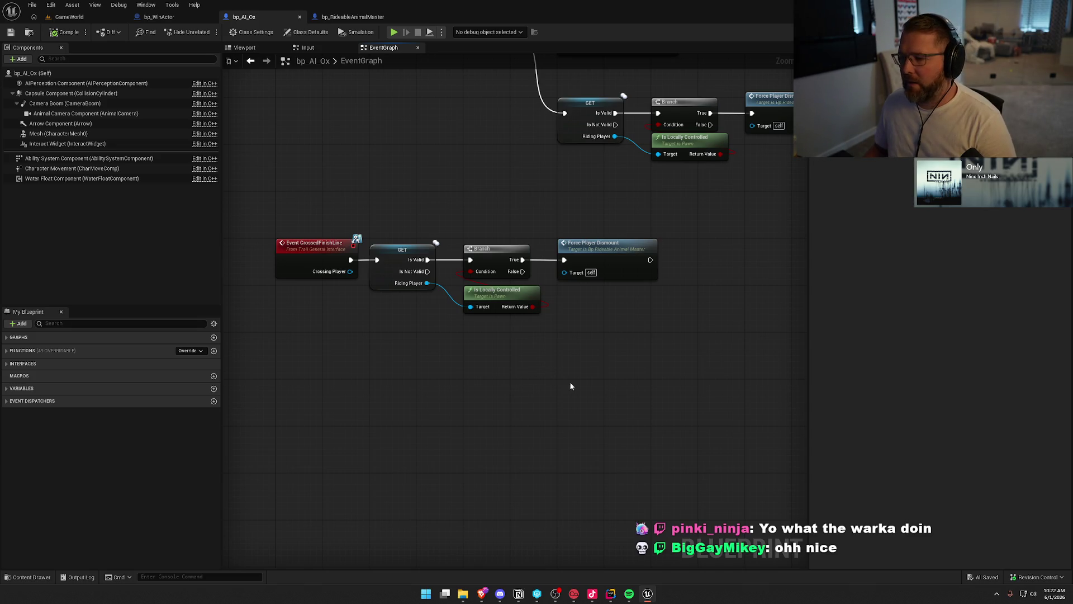
left_click(69, 17)
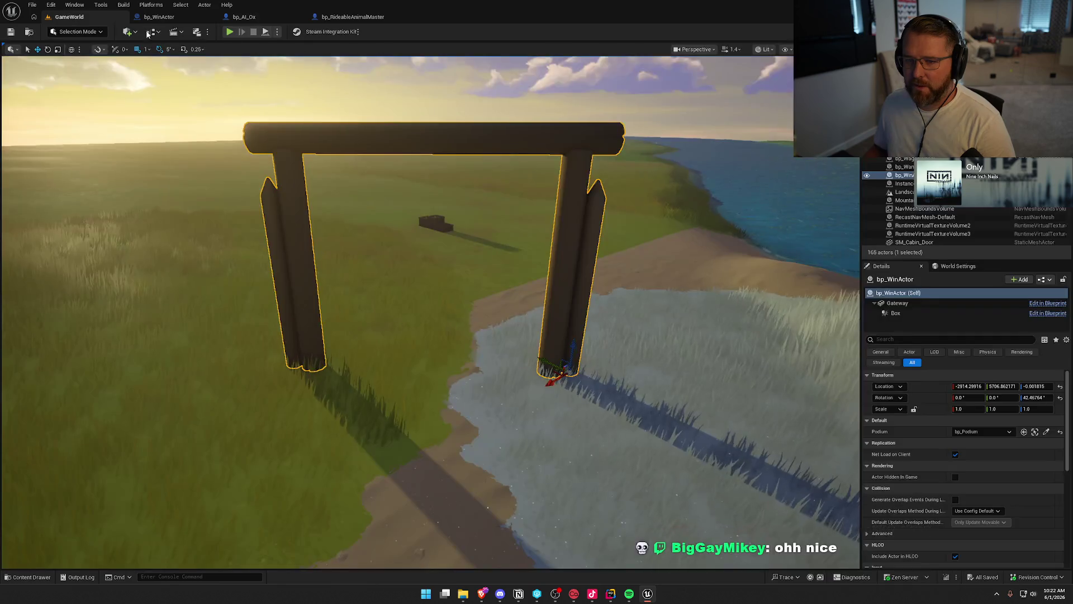
Step: Start Play In Editor, stop it, close the message log, and restart the session
left_click(229, 32)
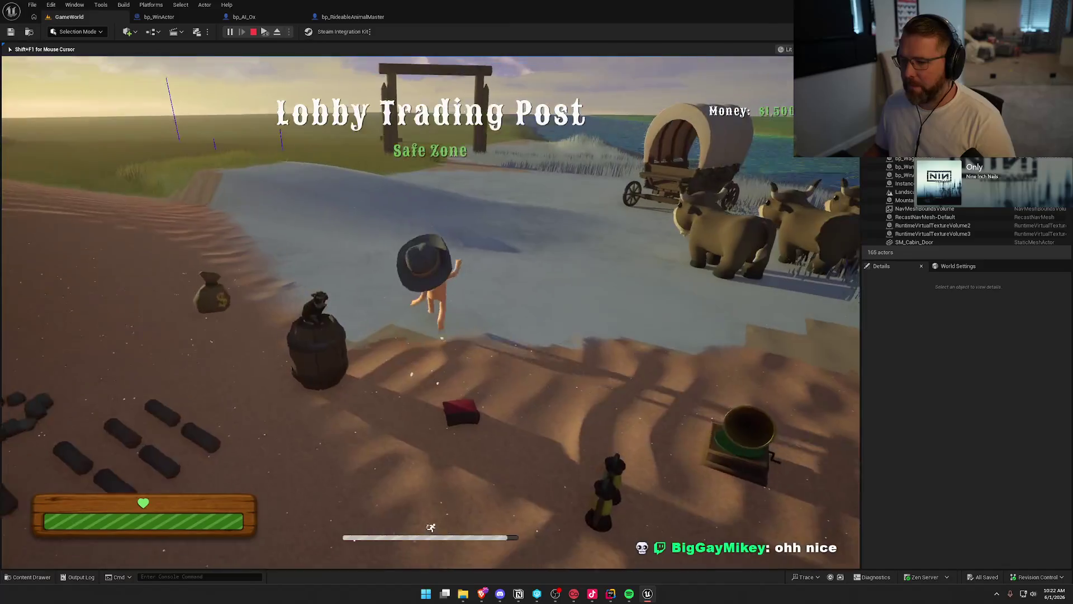
key("super")
key("super")
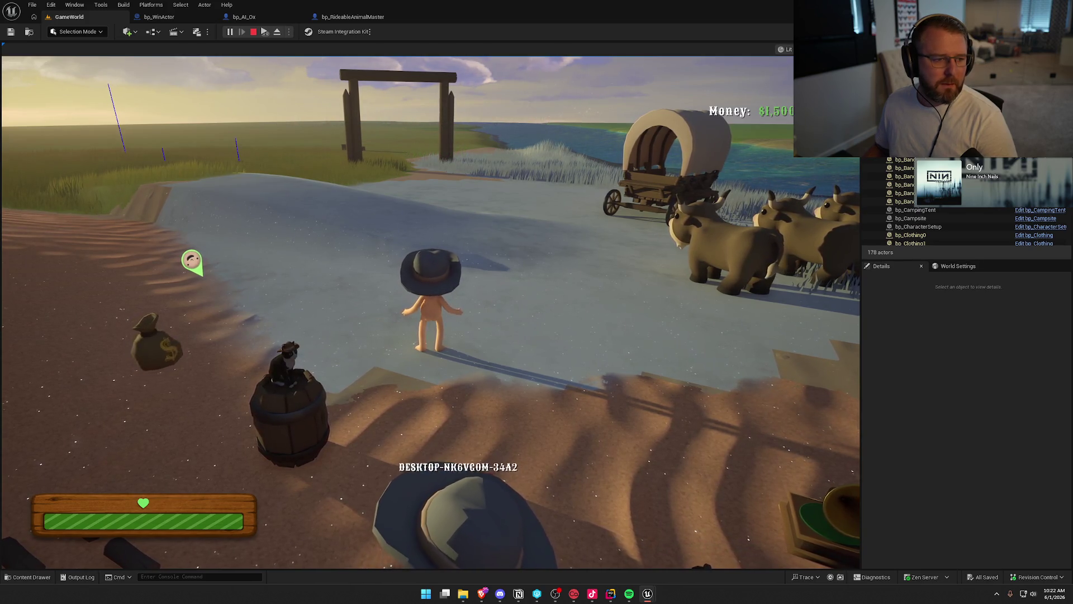
key("Escape")
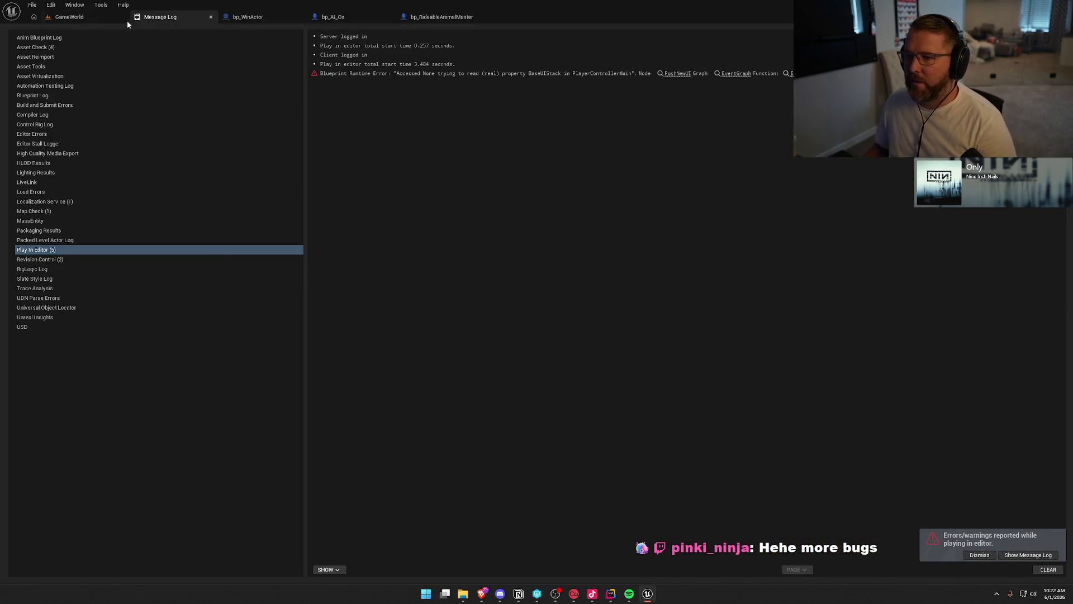
left_click(211, 16)
left_click(62, 17)
left_click(229, 32)
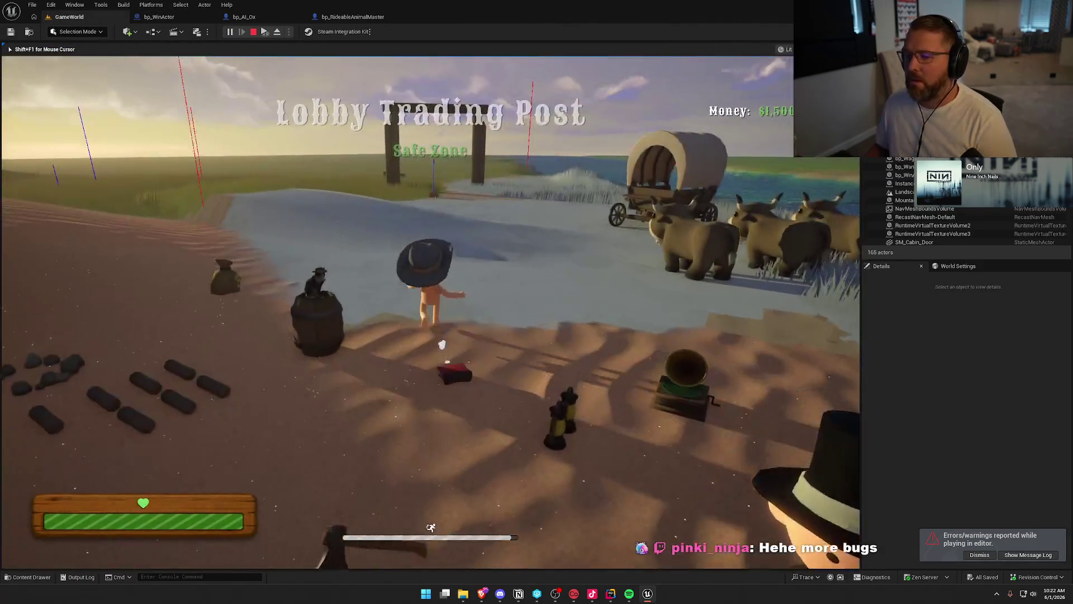
Step: Walk the character up to the ox and refocus the running game
key("w")
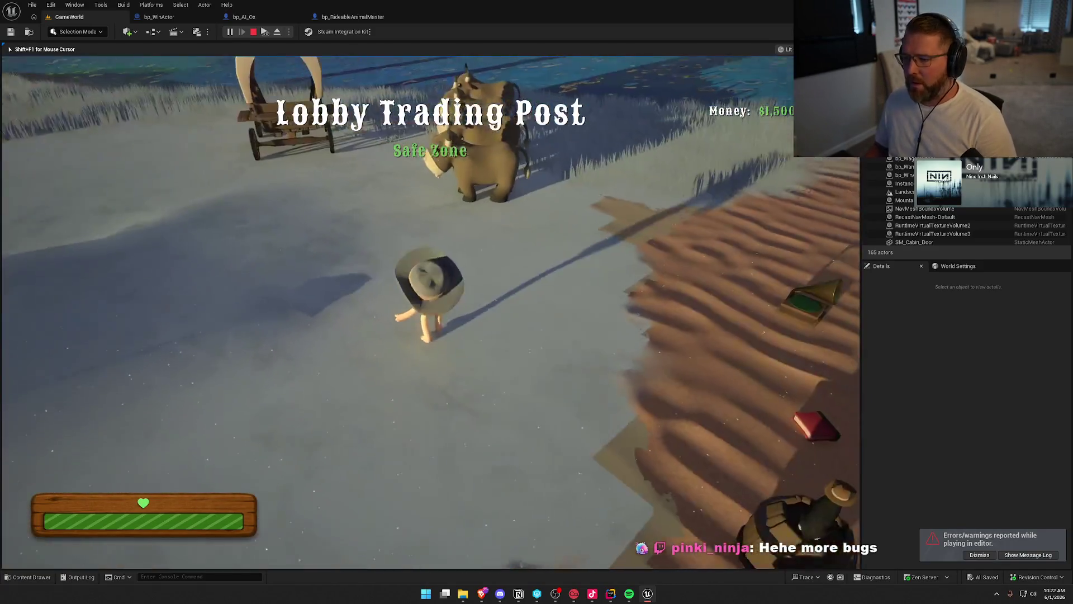
key("super")
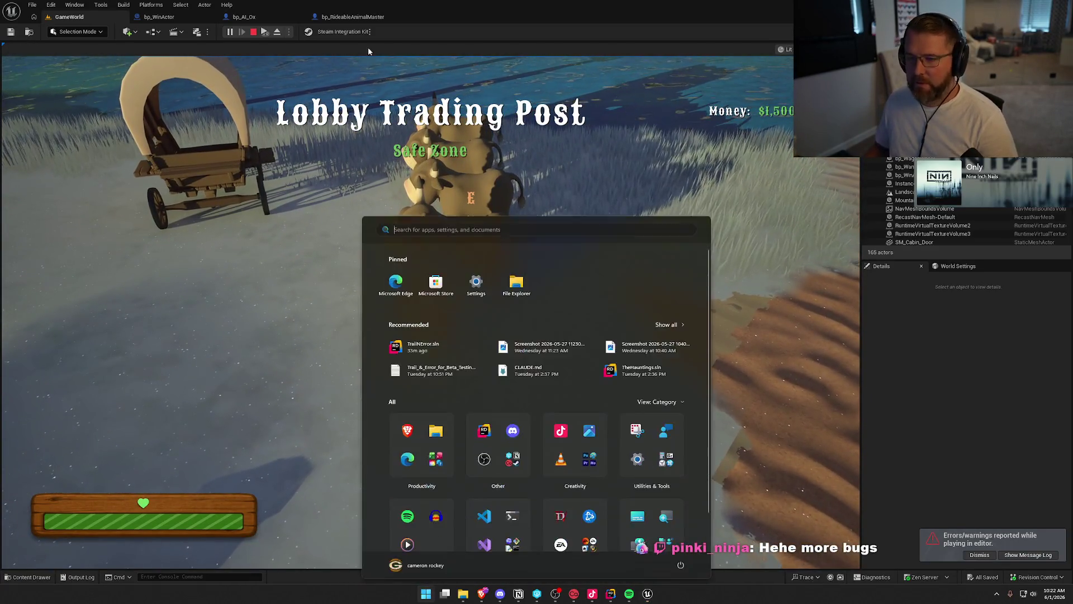
left_click(266, 33)
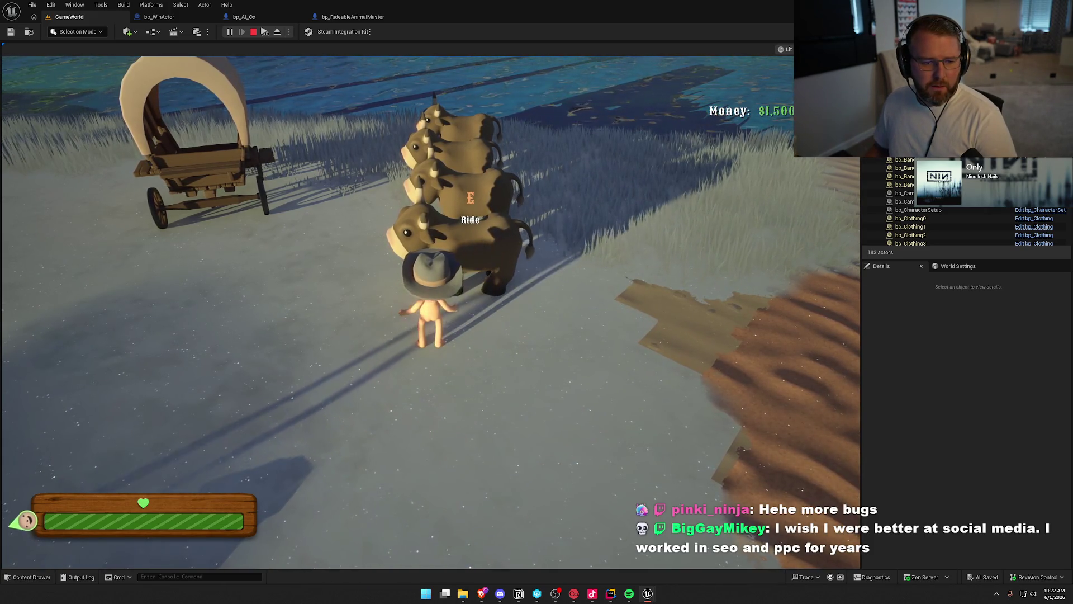
key("super")
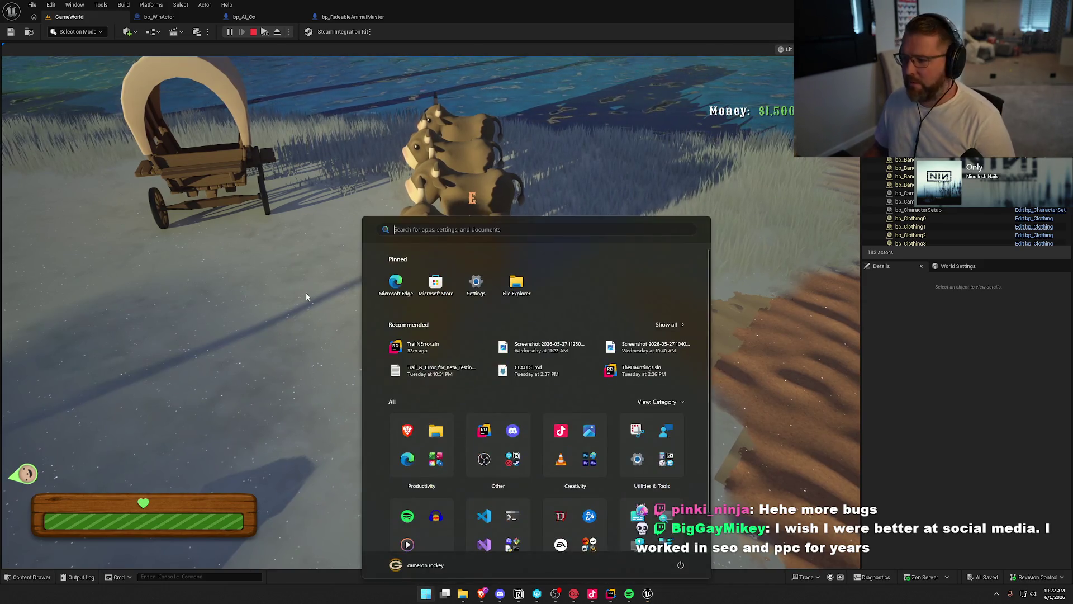
left_click(306, 293)
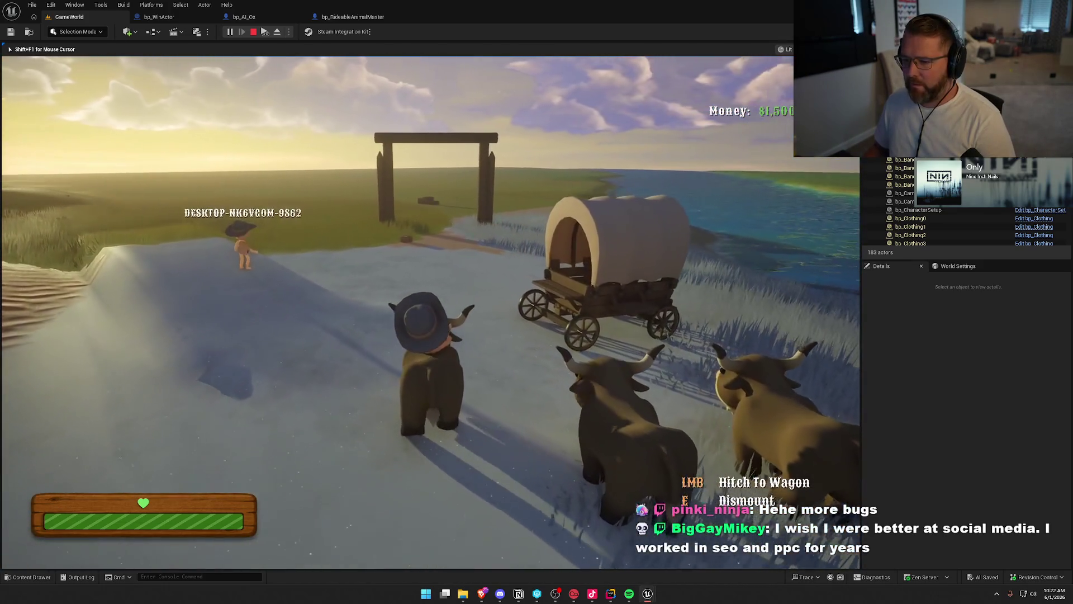
Step: Ride the ox forward with W under the finish gate
key("w")
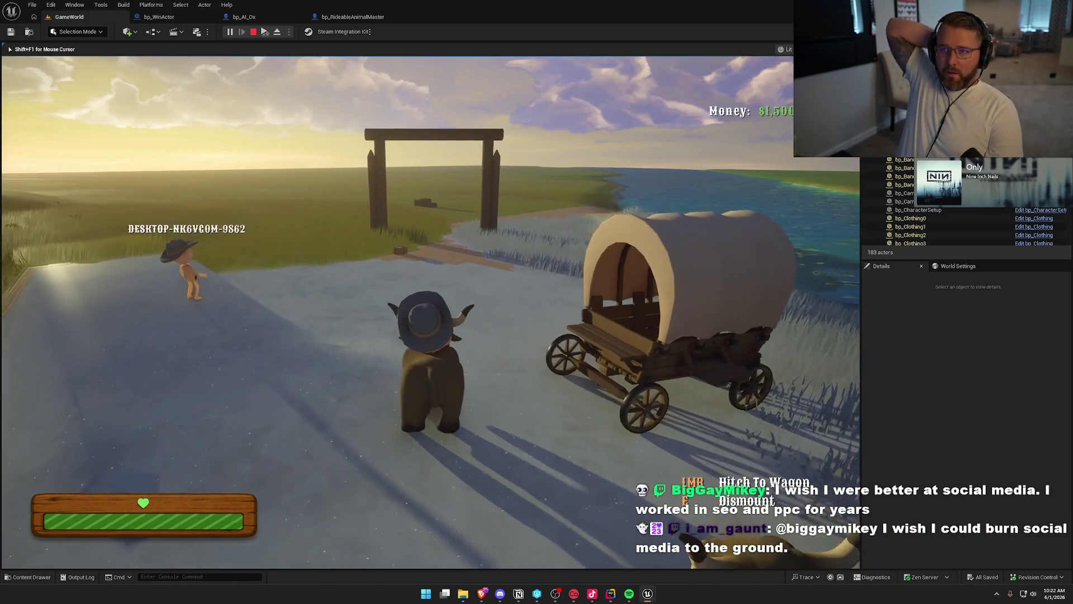
key("w")
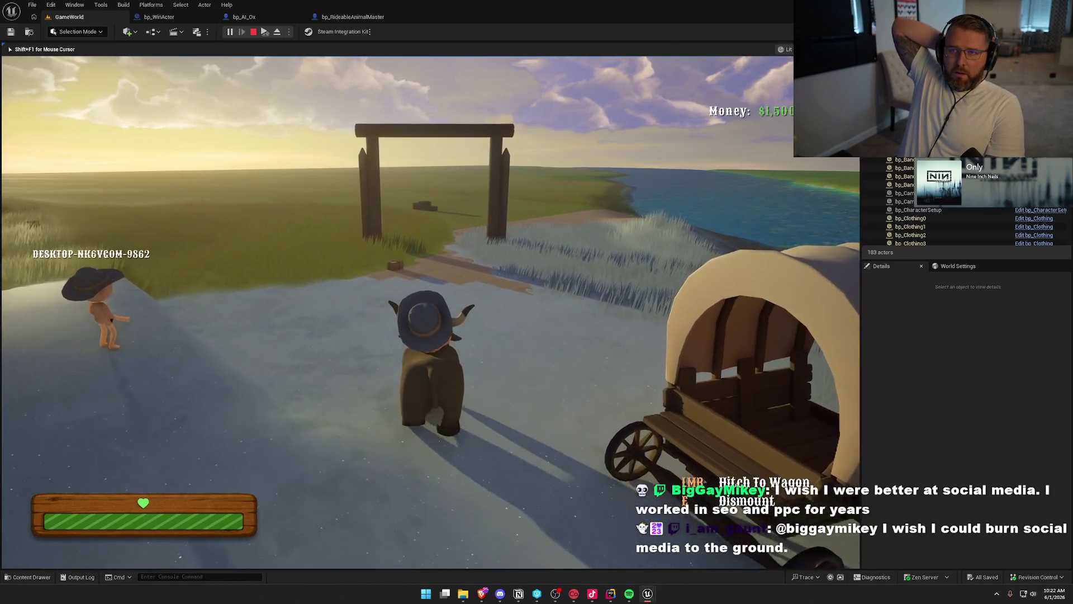
key("w")
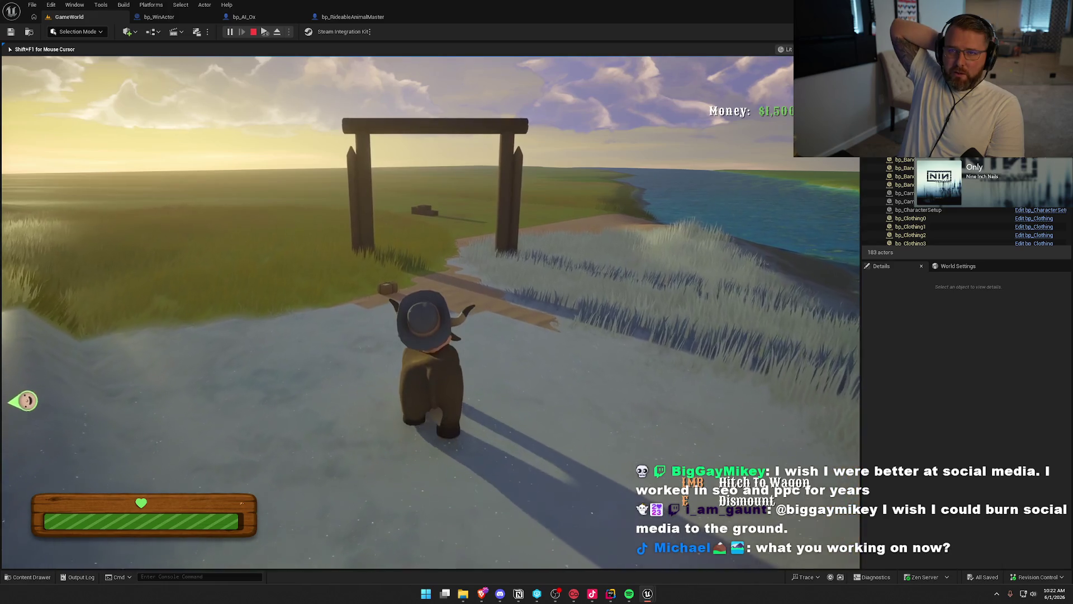
key("w")
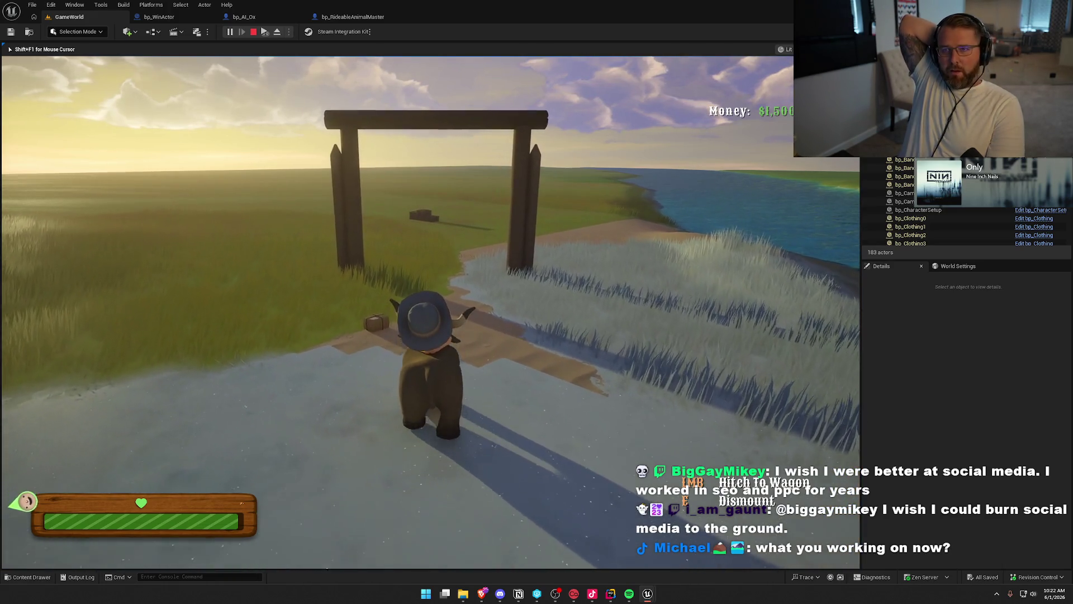
key("w")
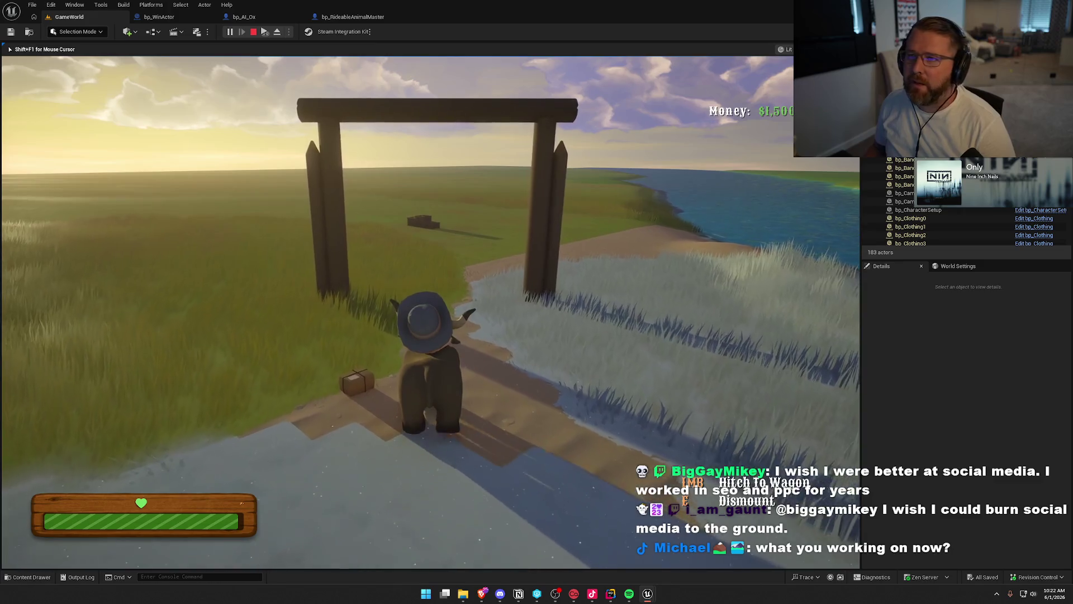
key("w")
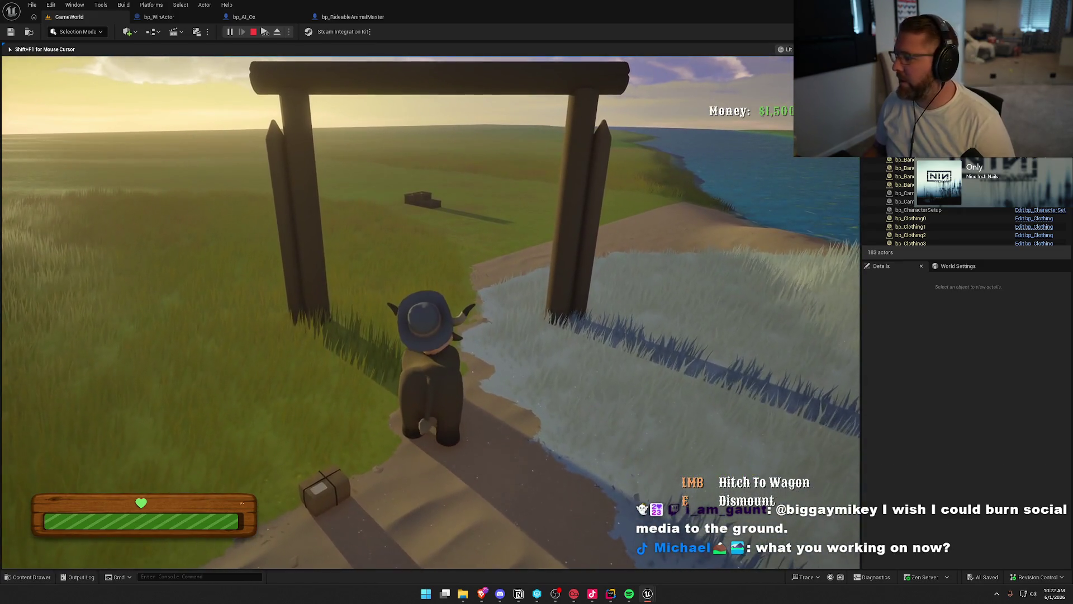
key("w")
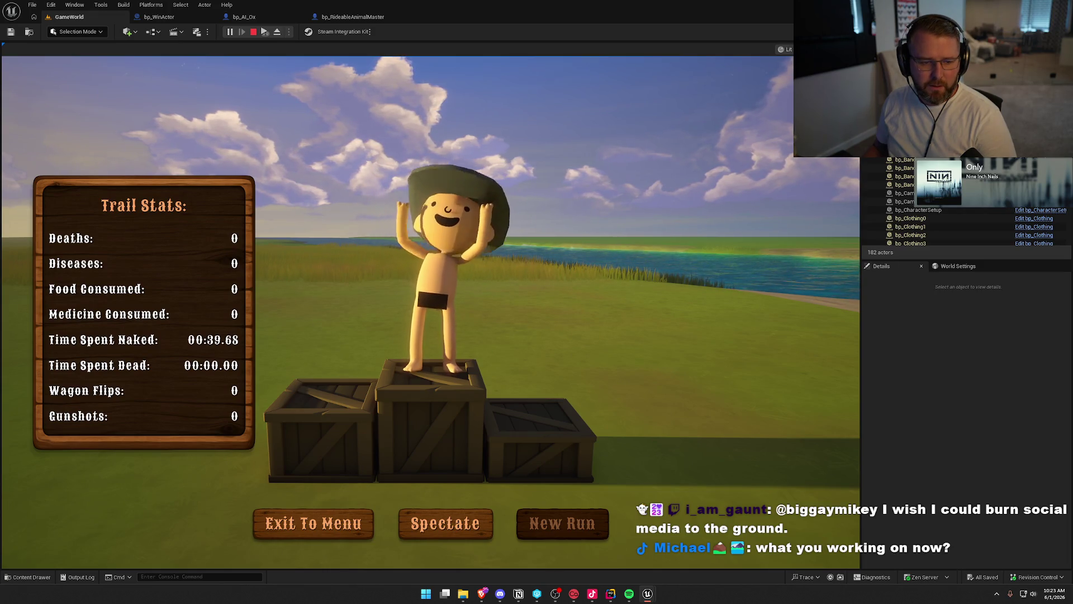
Step: Spectate from the Trail Stats screen, stop the play session, and reopen bp_AI_Ox's EventGraph
key("super")
key("super")
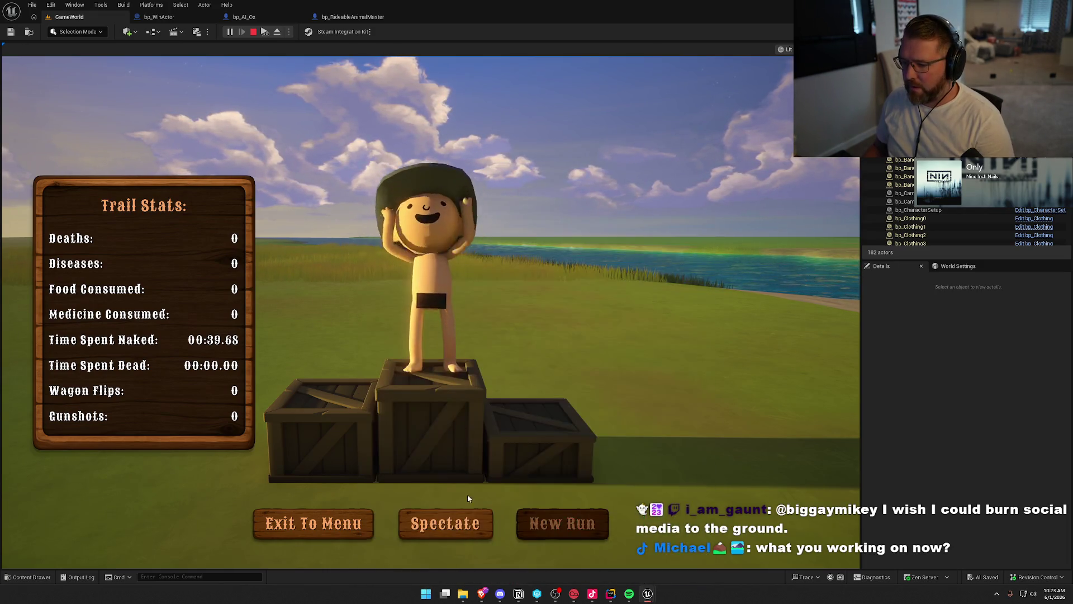
left_click(458, 523)
key("super")
key("super")
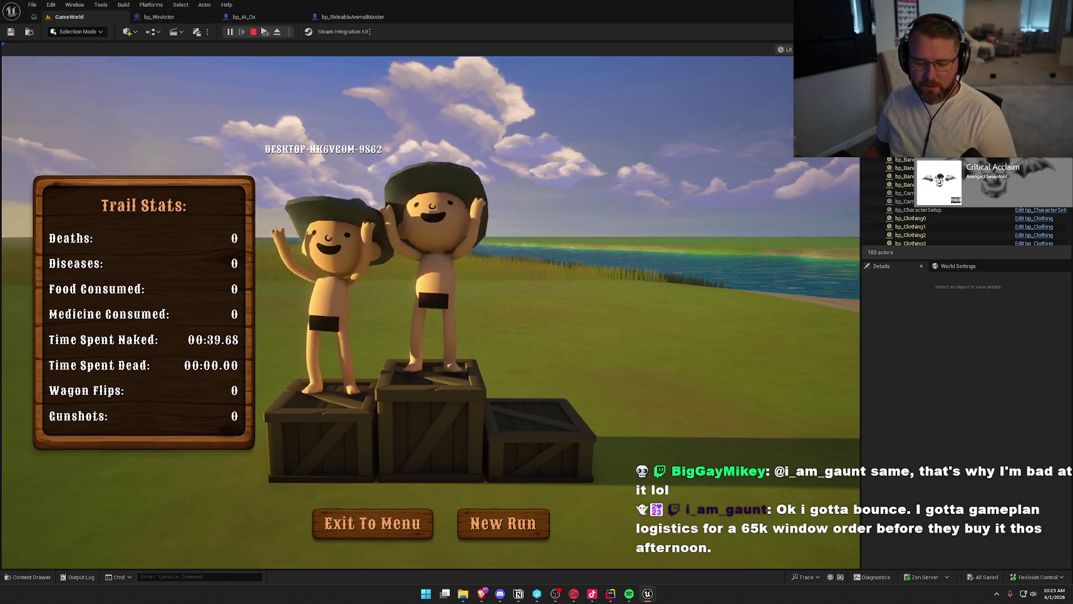
key("Escape")
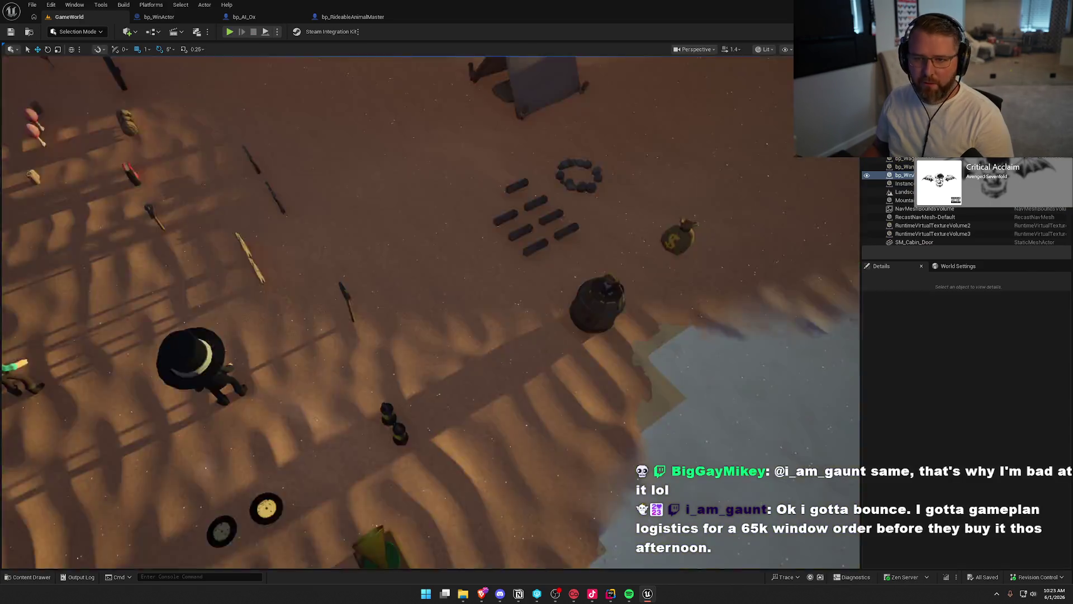
left_click(244, 17)
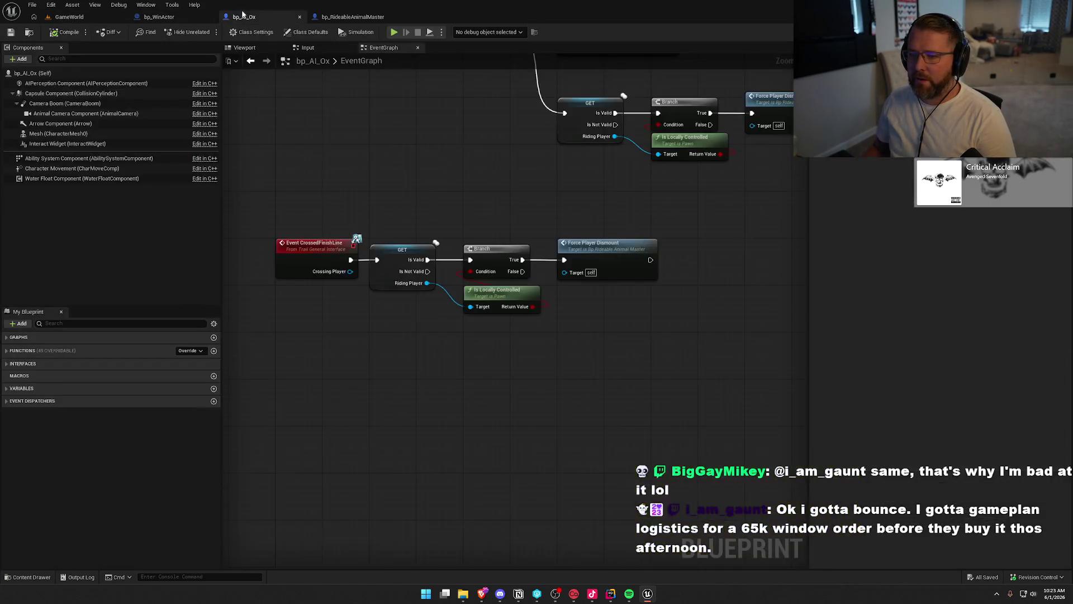
Step: Place a Destroy Actor node after Force Player Dismount and line it up
left_click_drag(622, 318, 281, 203)
left_click(360, 180)
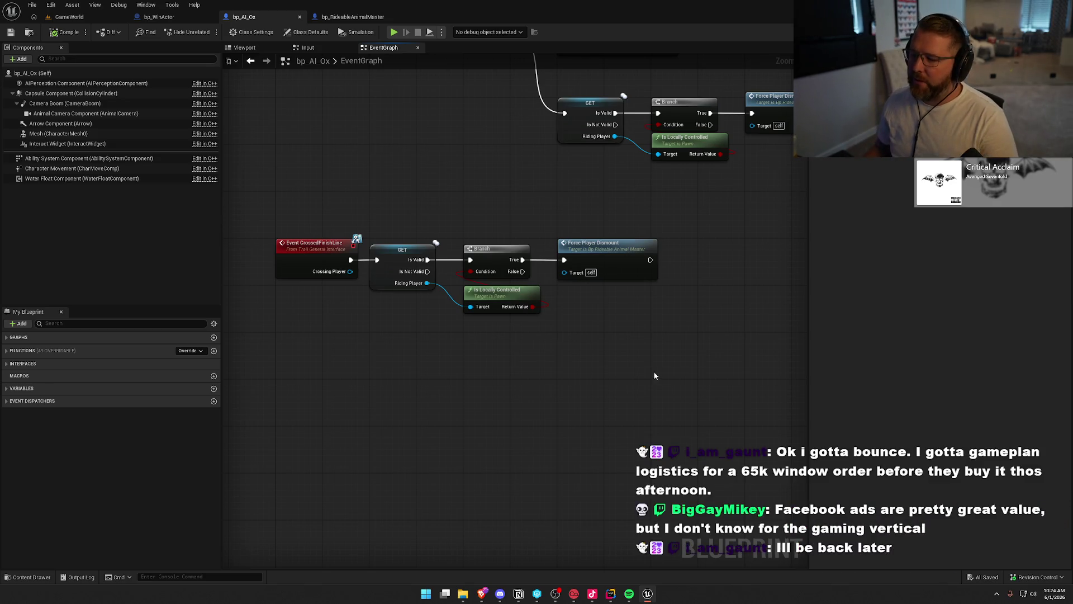
left_click_drag(549, 234, 615, 220)
type("destroy actor")
key("Return")
mouse_move(665, 300)
left_mouse_down()
mouse_move(465, 199)
mouse_move(635, 276)
left_mouse_up()
left_click(467, 170)
Step: Inspect the Force Player Dismount and Destroy Actor nodes by selecting each in turn
scroll(491, 172, "down", 1)
left_click_drag(481, 188, 572, 286)
mouse_move(525, 258)
left_mouse_down()
mouse_move(613, 308)
mouse_move(659, 312)
mouse_move(632, 316)
mouse_move(641, 316)
left_mouse_up()
left_click_drag(590, 192, 697, 293)
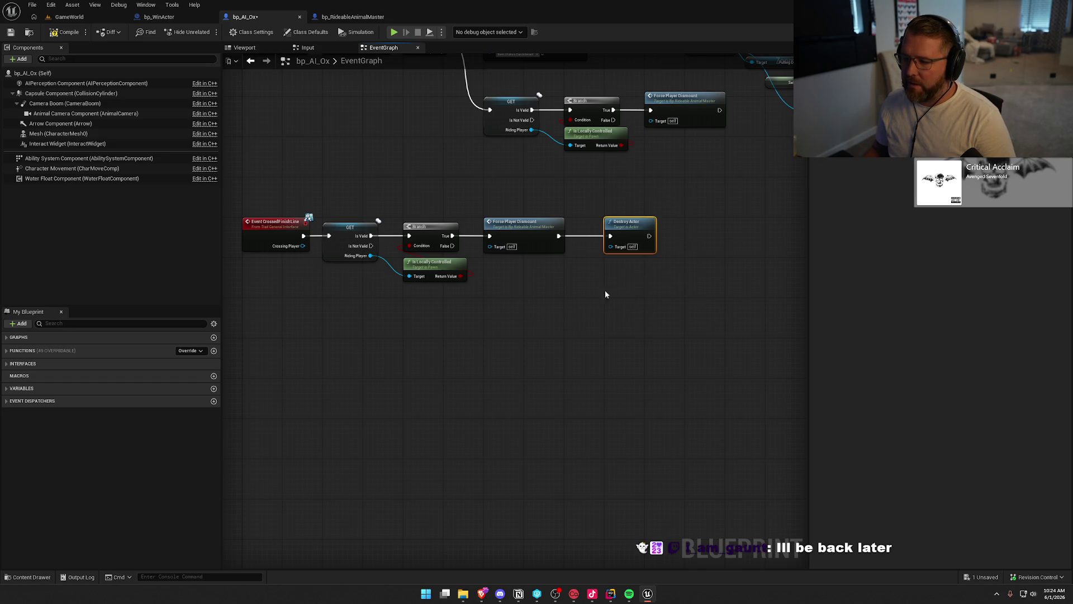
left_click_drag(519, 202, 633, 334)
left_click(607, 311)
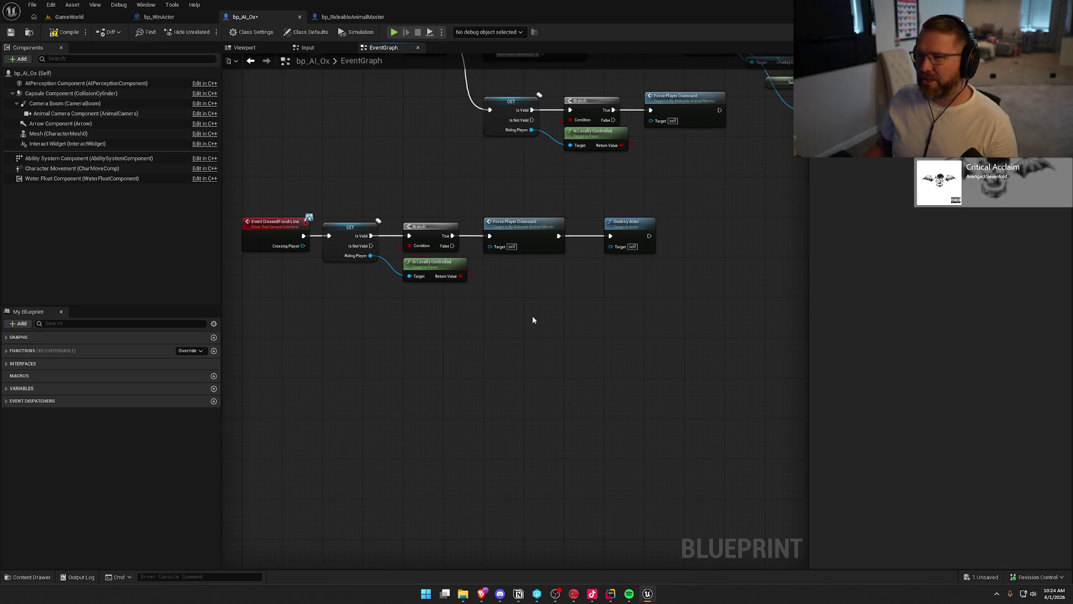
Step: Disconnect and delete the Destroy Actor node from the finish-line chain
left_click_drag(548, 317, 574, 323)
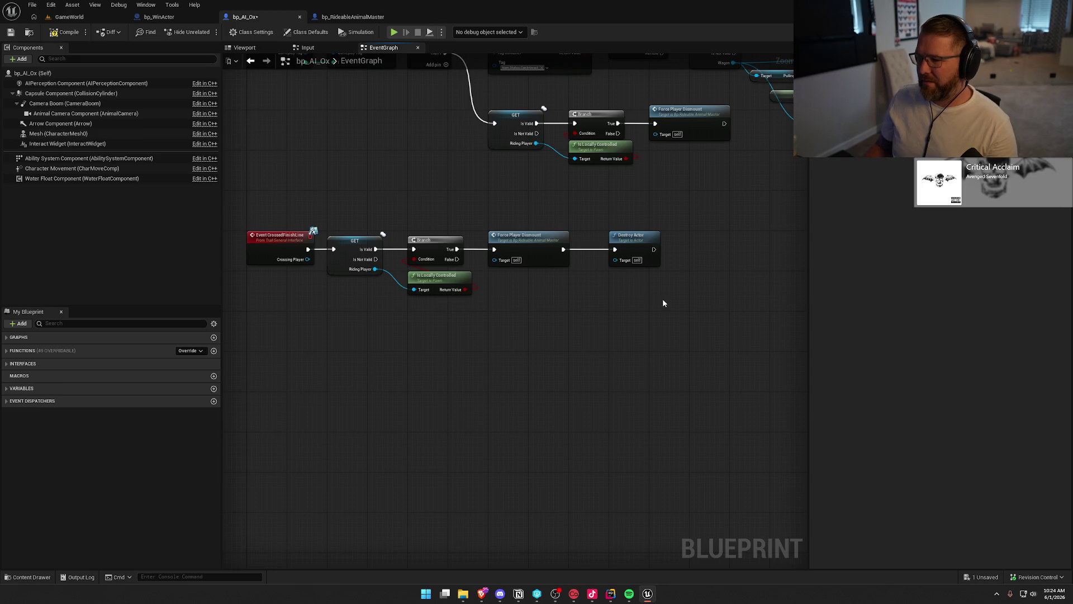
left_click(616, 253, "alt")
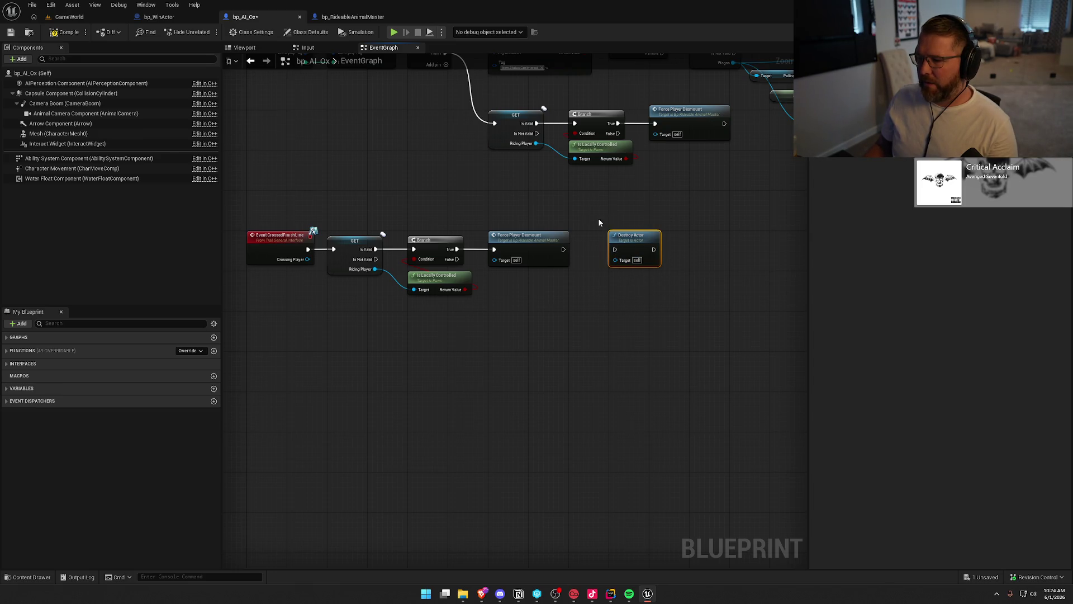
key("Delete")
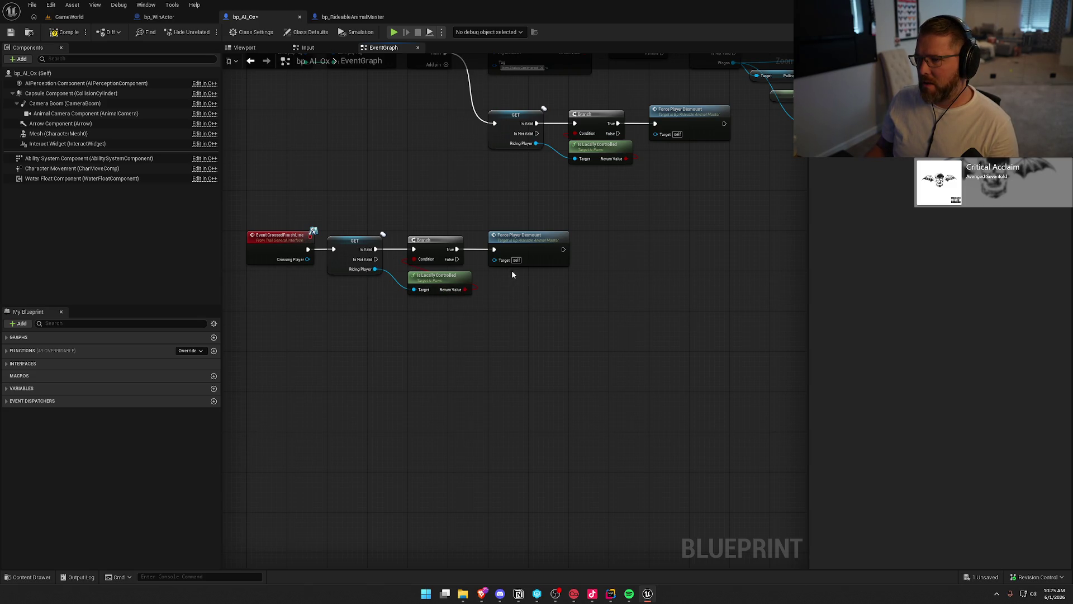
Step: Open bp_RideableAnimalMaster's Inputs graph and pan across to Spawn Default Controller
left_click(349, 17)
scroll(437, 262, "up", 3)
left_click_drag(437, 262, 224, 269)
left_click_drag(482, 281, 234, 280)
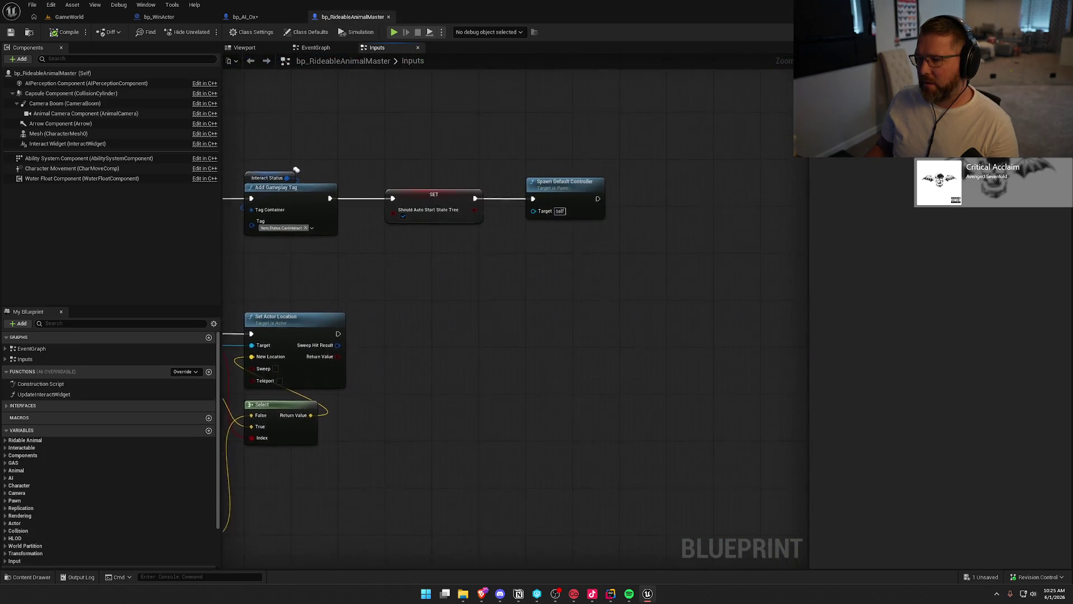
scroll(465, 245, "down", 6)
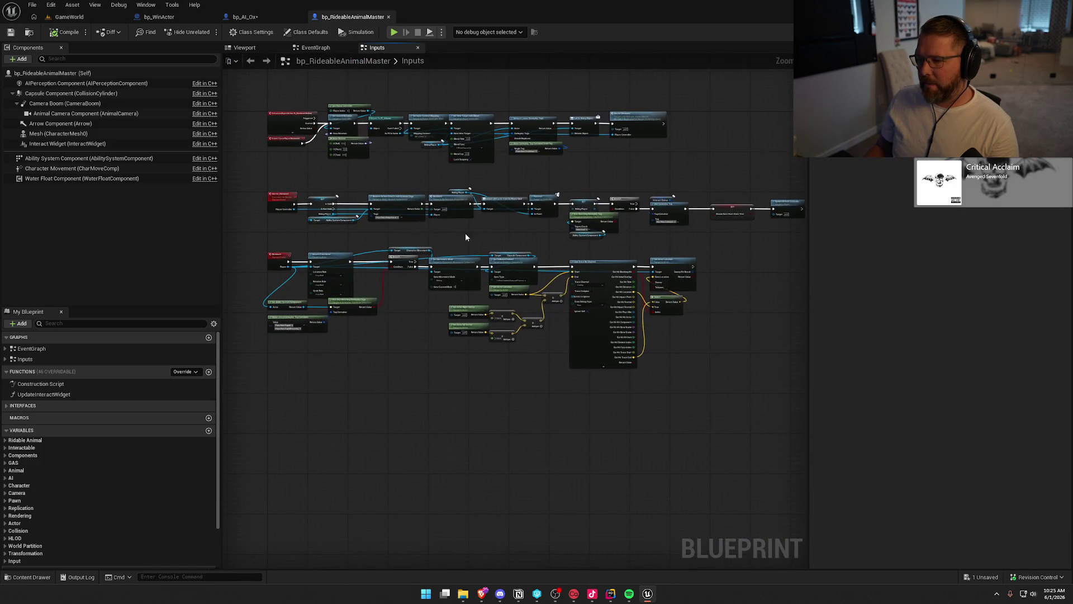
mouse_move(259, 175)
left_mouse_down()
mouse_move(651, 249)
mouse_move(765, 250)
mouse_move(764, 240)
left_mouse_up()
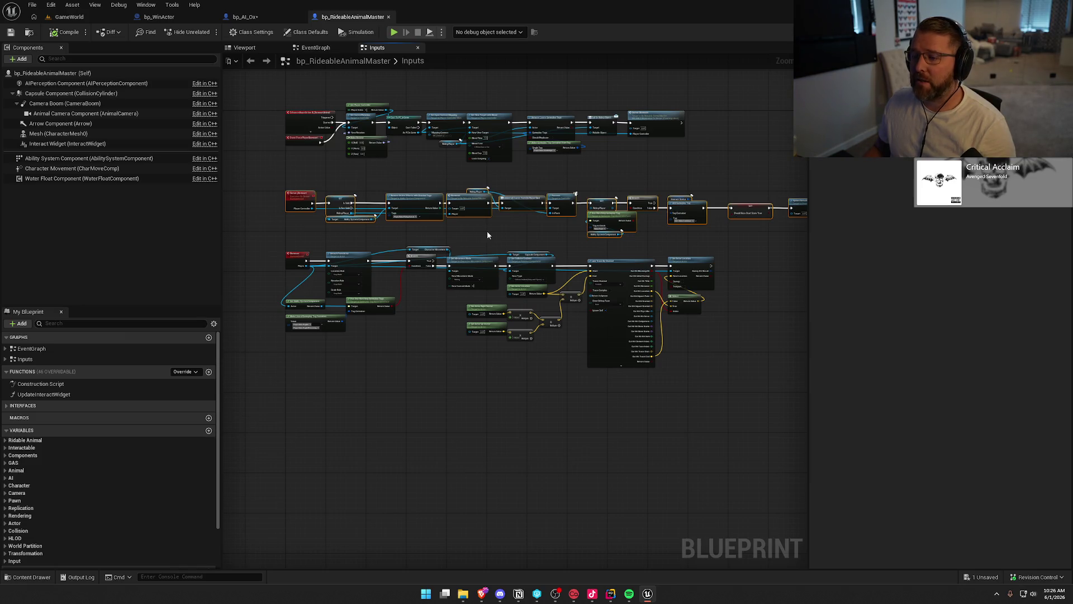
scroll(511, 238, "up", 4)
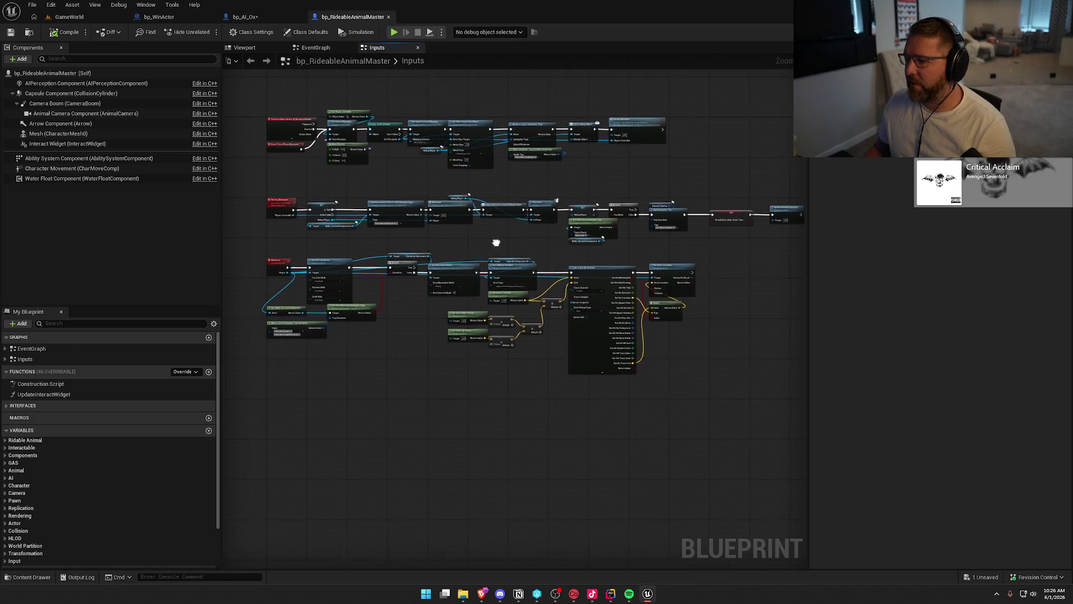
left_click_drag(496, 247, 535, 284)
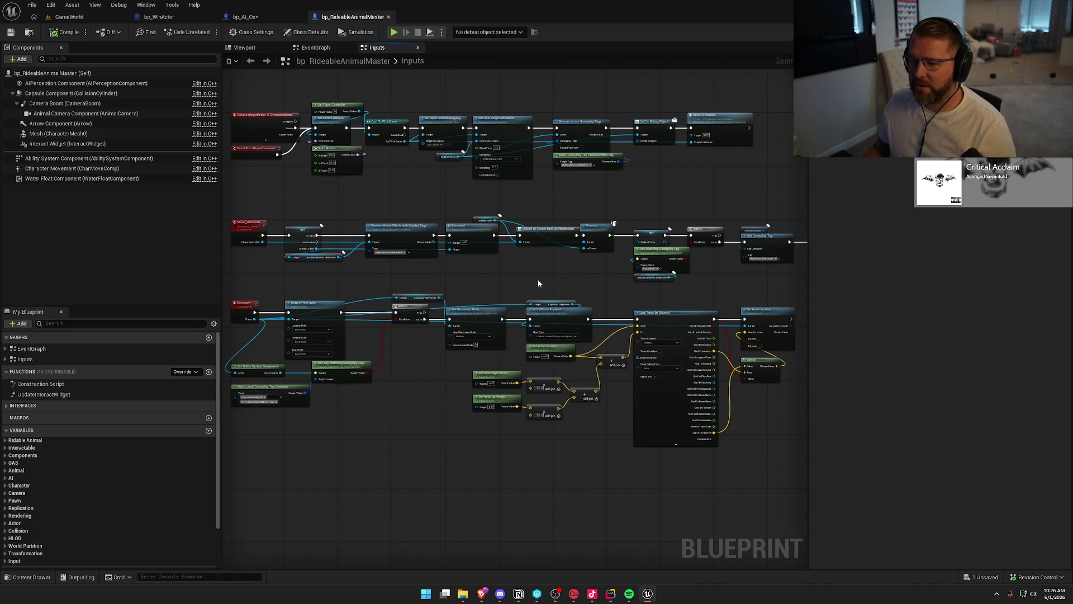
left_click_drag(538, 279, 622, 278)
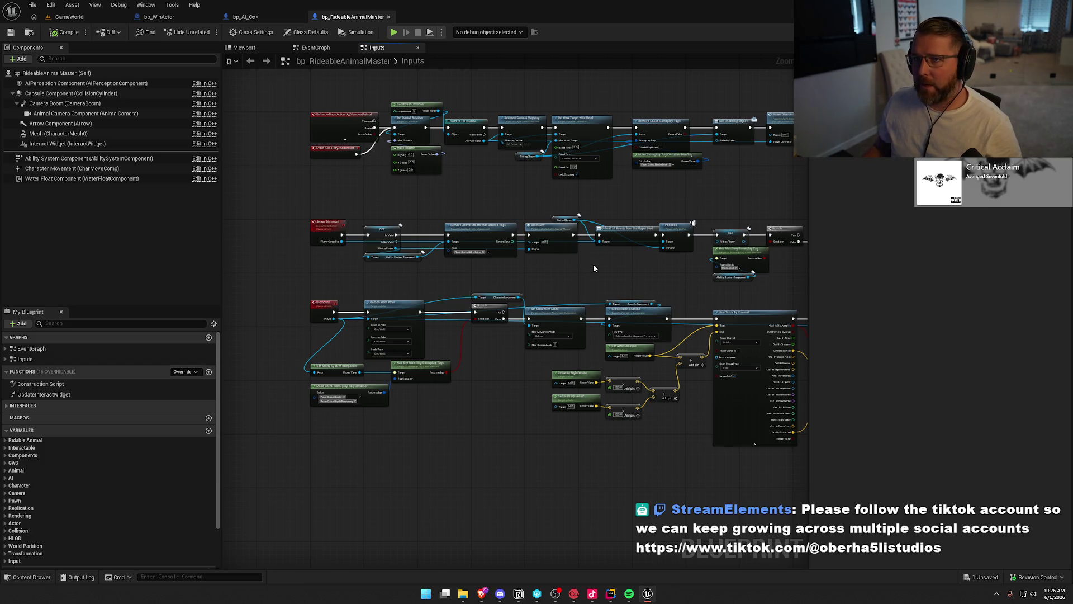
mouse_move(301, 203)
left_mouse_down()
mouse_move(790, 290)
mouse_move(705, 278)
left_mouse_up()
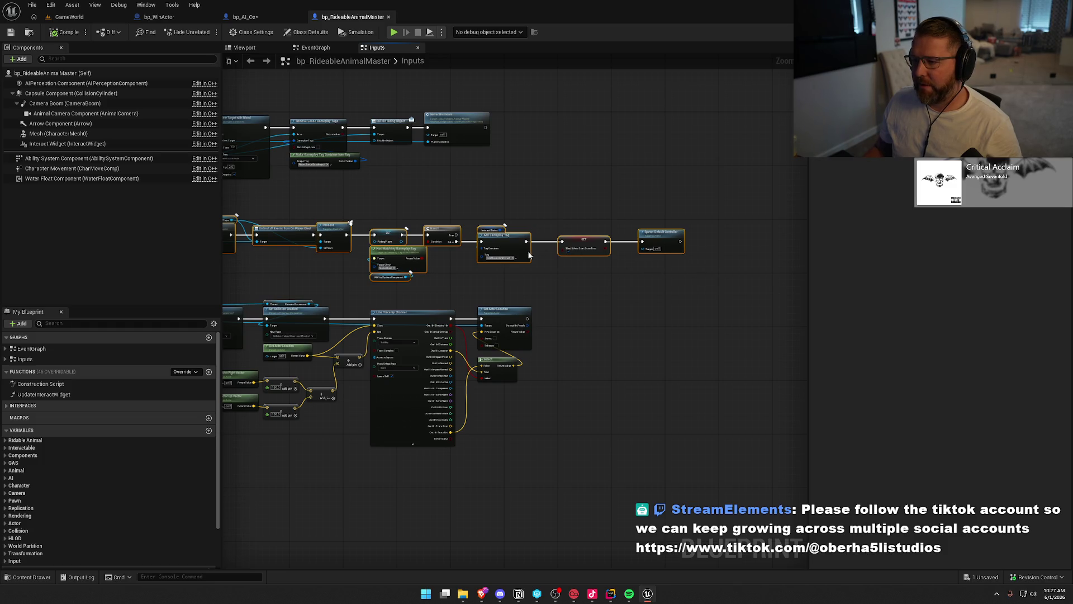
left_click(551, 280)
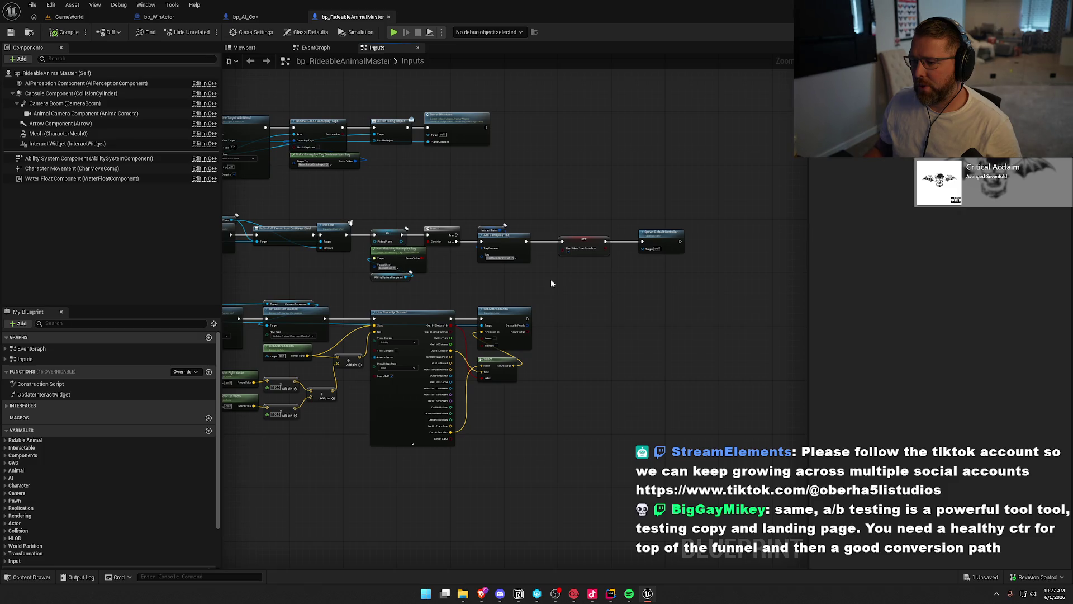
scroll(744, 265, "down", 2)
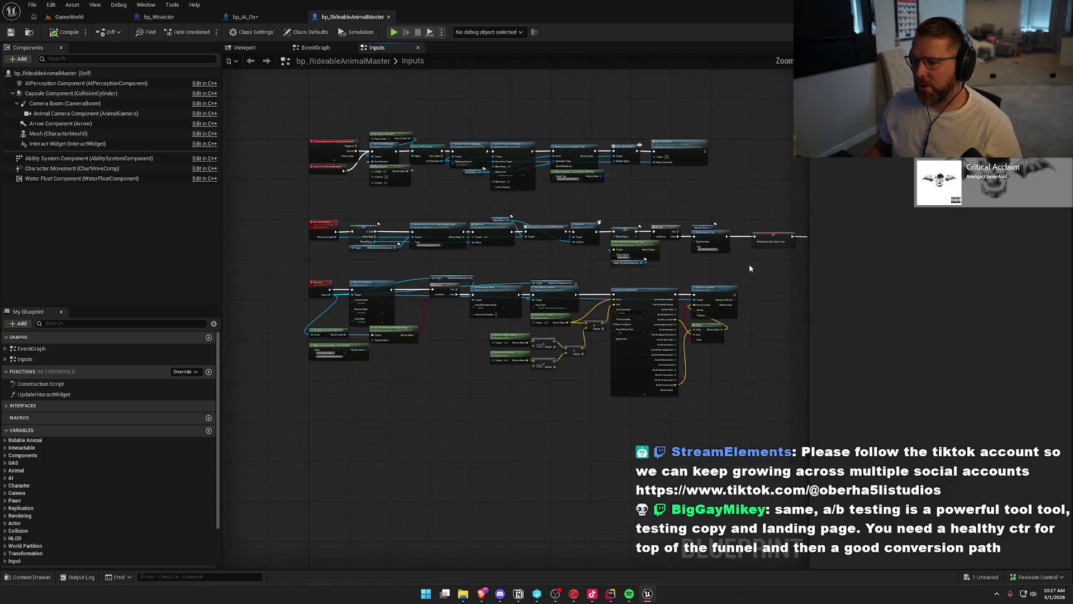
left_click_drag(249, 202, 752, 274)
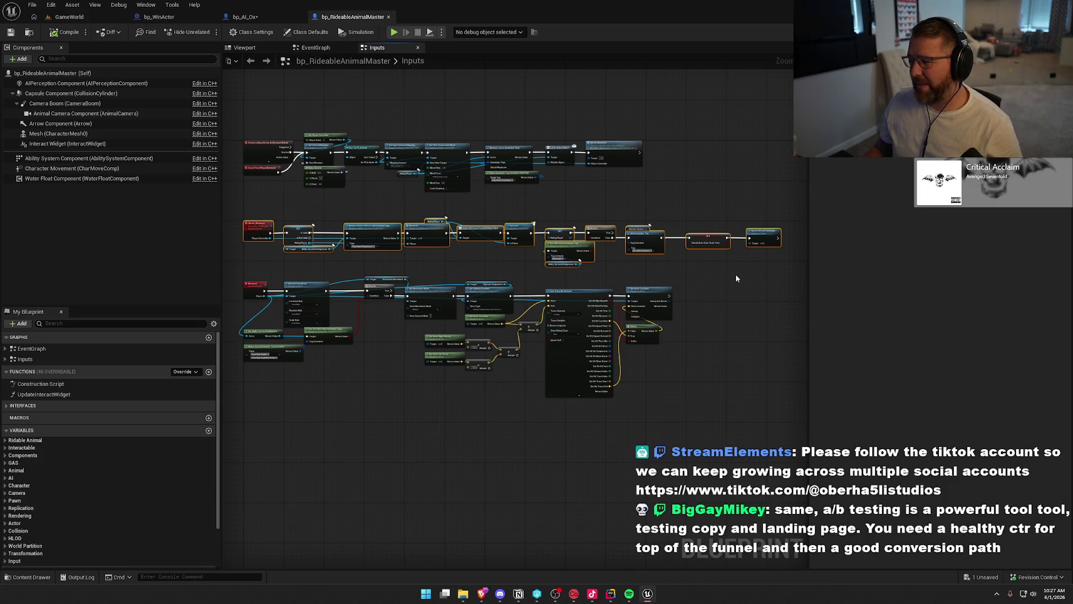
left_click_drag(768, 270, 232, 209)
left_click(491, 260)
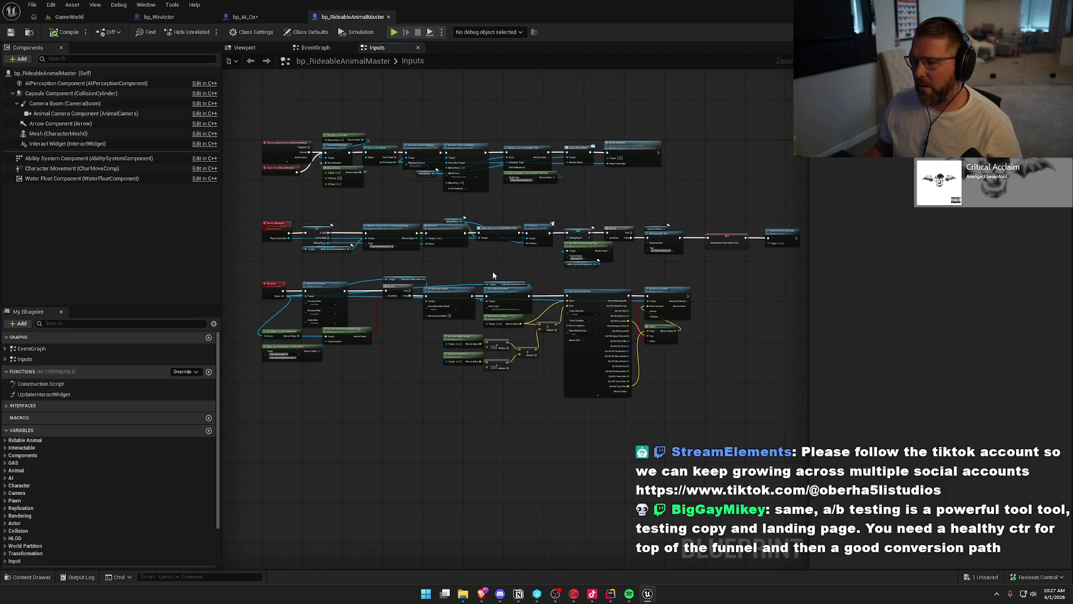
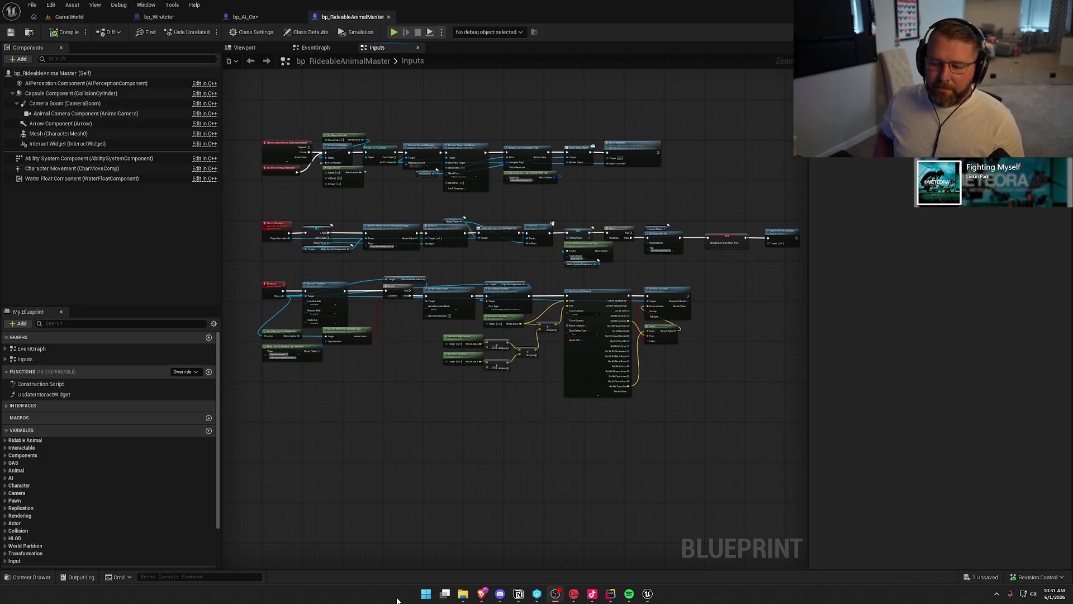
Step: Zoom into the Dismount nodes and drag the Character Movement getter to sit just under the Branch node
left_click_drag(364, 410, 354, 434)
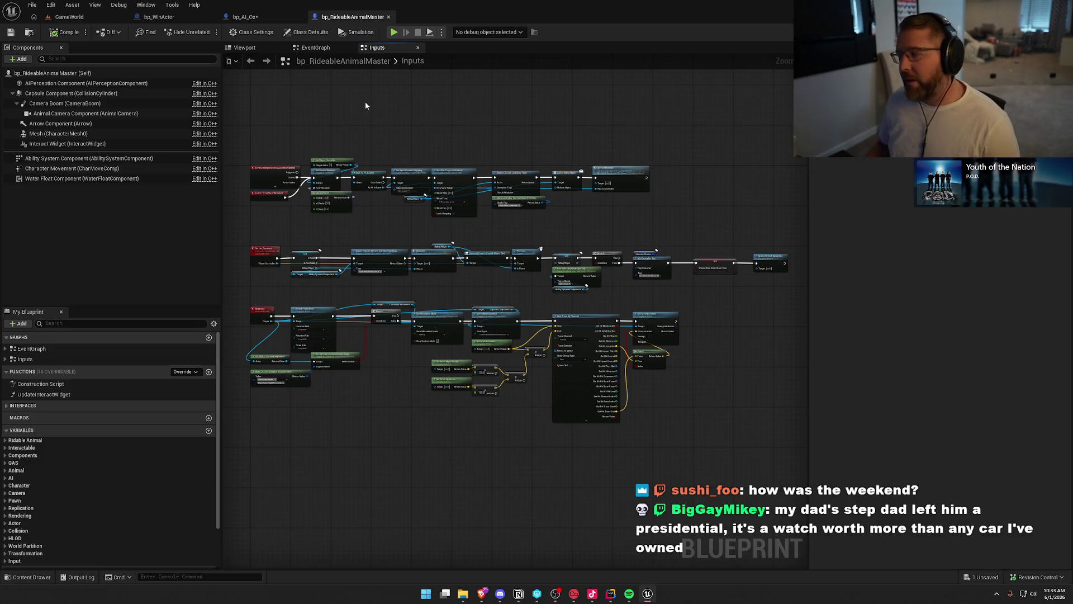
mouse_move(413, 130)
left_mouse_down()
mouse_move(388, 133)
mouse_move(403, 136)
left_mouse_up()
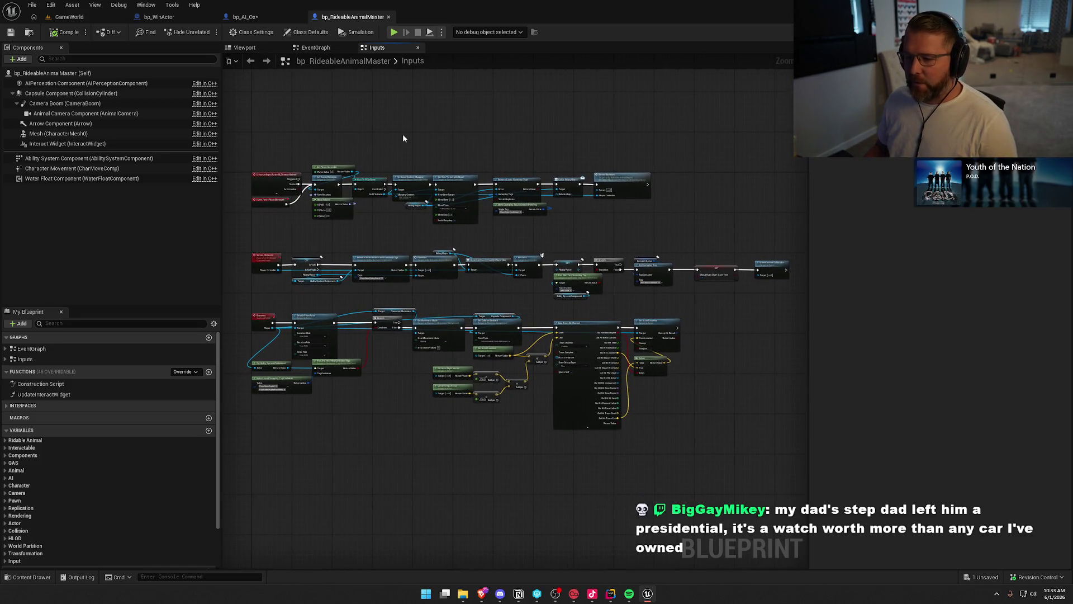
scroll(402, 133, "up", 3)
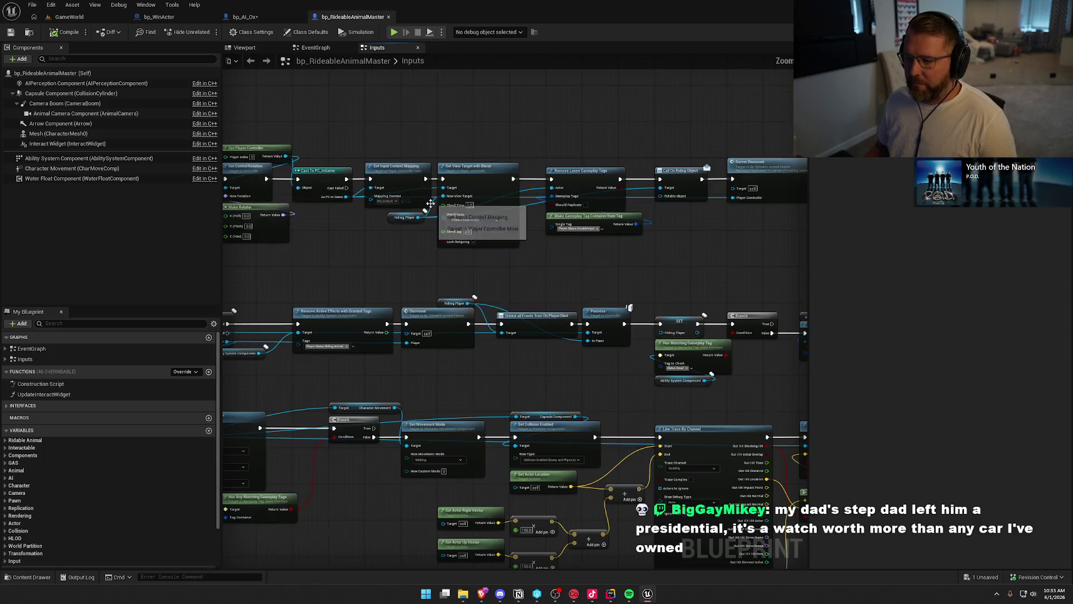
mouse_move(392, 330)
left_mouse_down()
mouse_move(392, 266)
mouse_move(545, 216)
mouse_move(480, 273)
left_mouse_up()
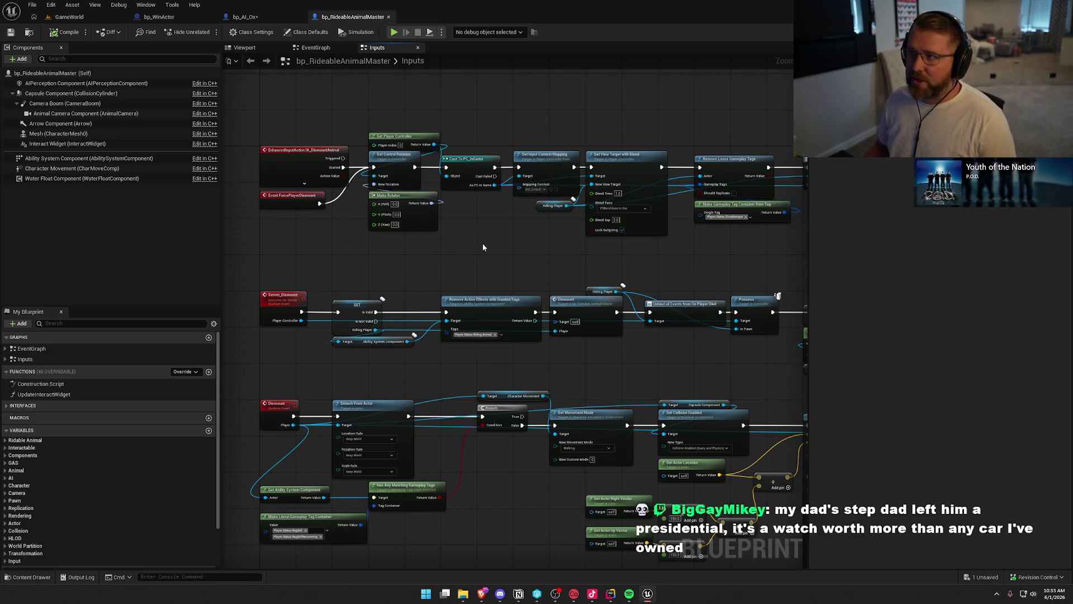
scroll(500, 240, "down", 2)
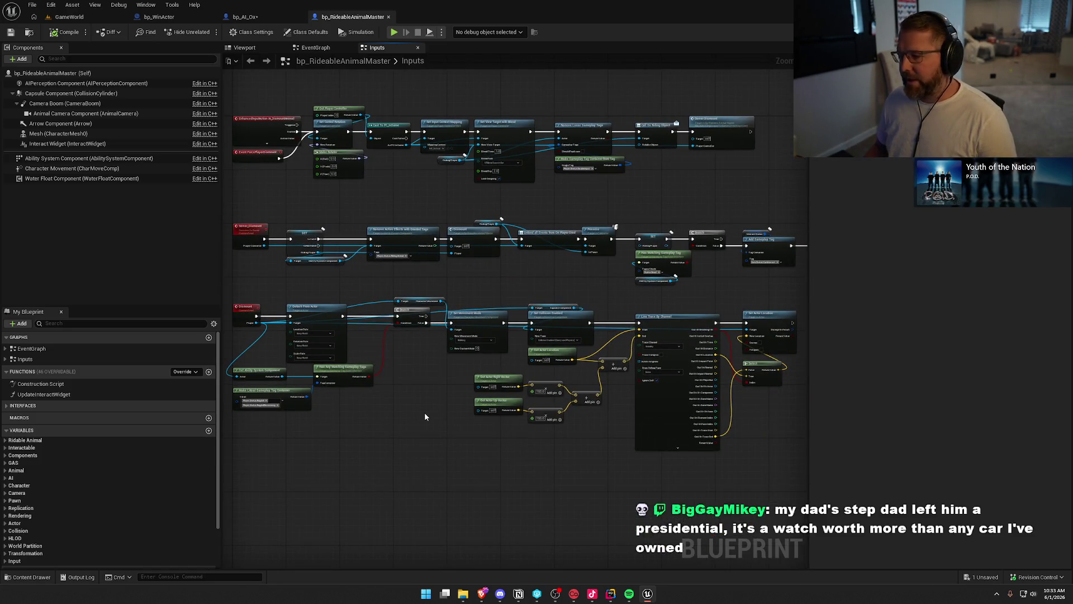
scroll(415, 382, "up", 4)
left_click_drag(414, 382, 471, 362)
left_click_drag(471, 202, 458, 266)
left_click(471, 328)
mouse_move(472, 327)
left_mouse_down()
mouse_move(376, 391)
mouse_move(521, 341)
mouse_move(323, 431)
left_mouse_up()
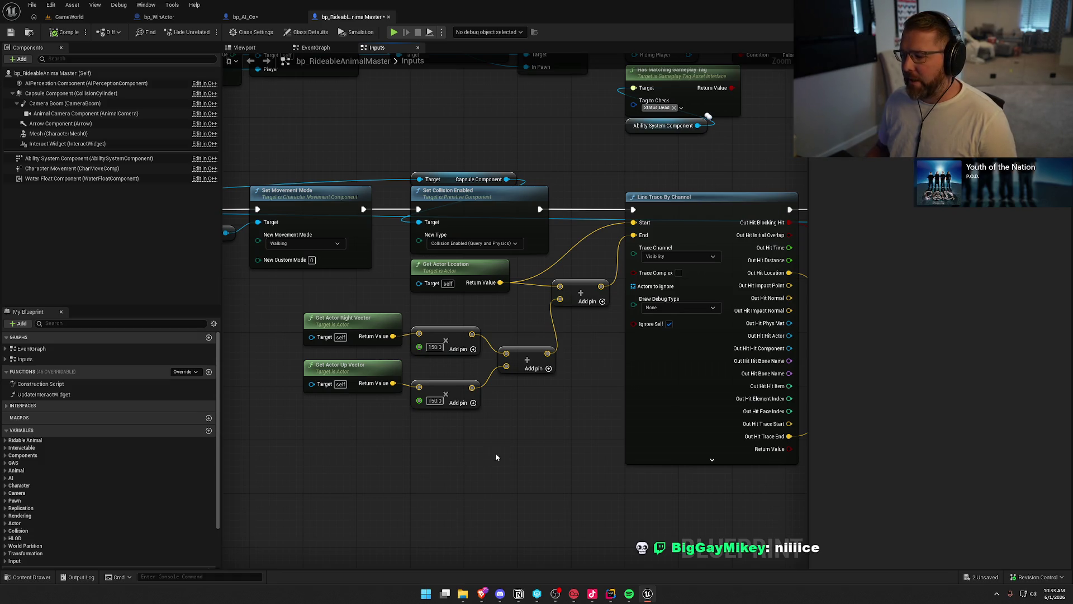
Step: Compile the rideable animal blueprint, check out its asset when prompted, and view the Select and Line Trace nodes
left_click(59, 32)
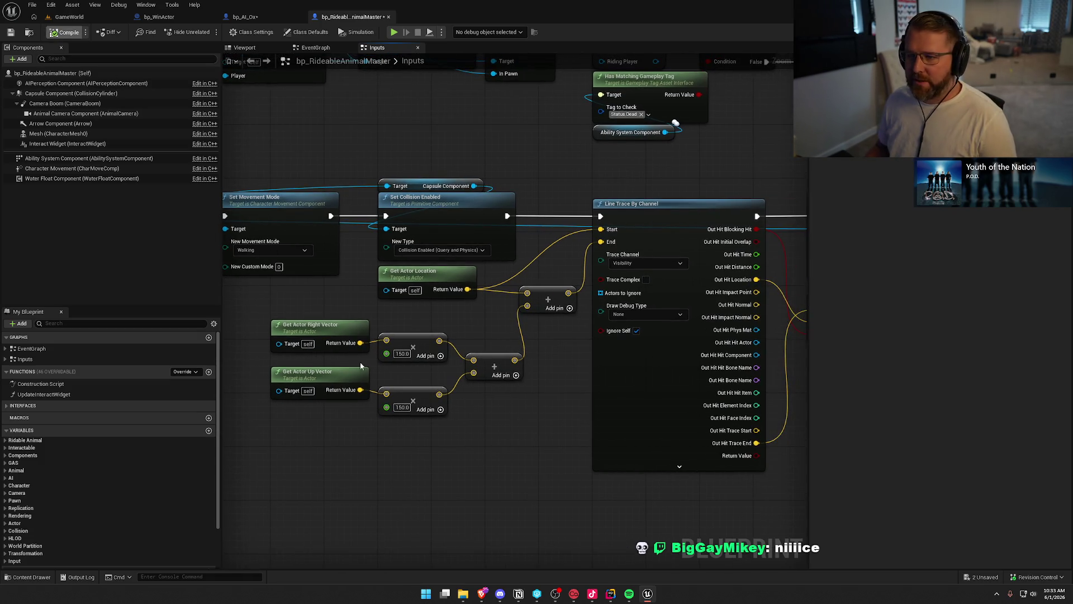
left_click(548, 391)
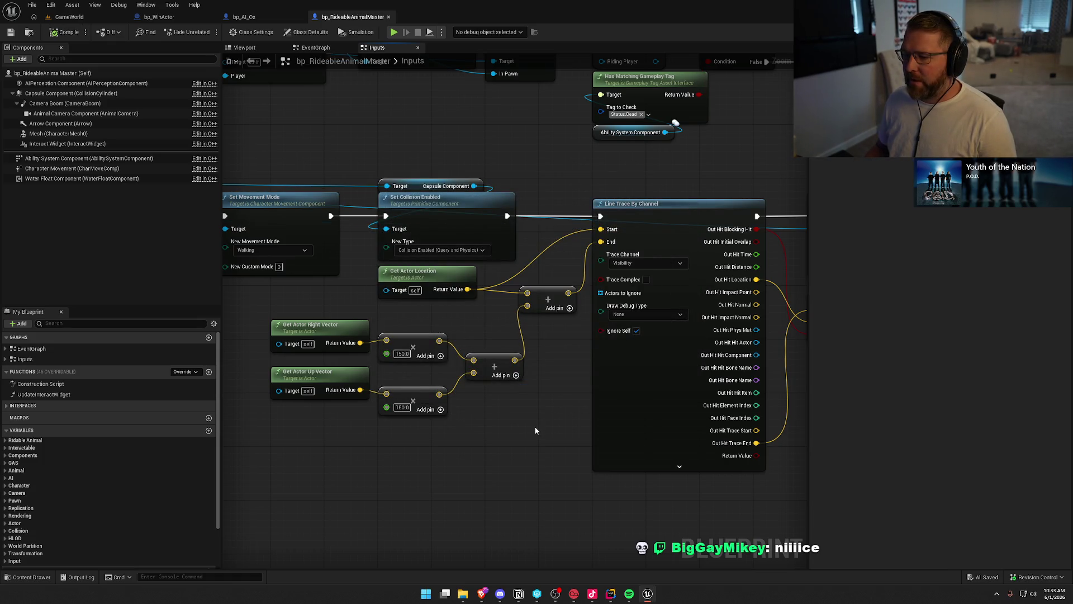
mouse_move(542, 352)
left_mouse_down()
mouse_move(371, 395)
mouse_move(669, 422)
mouse_move(577, 406)
left_mouse_up()
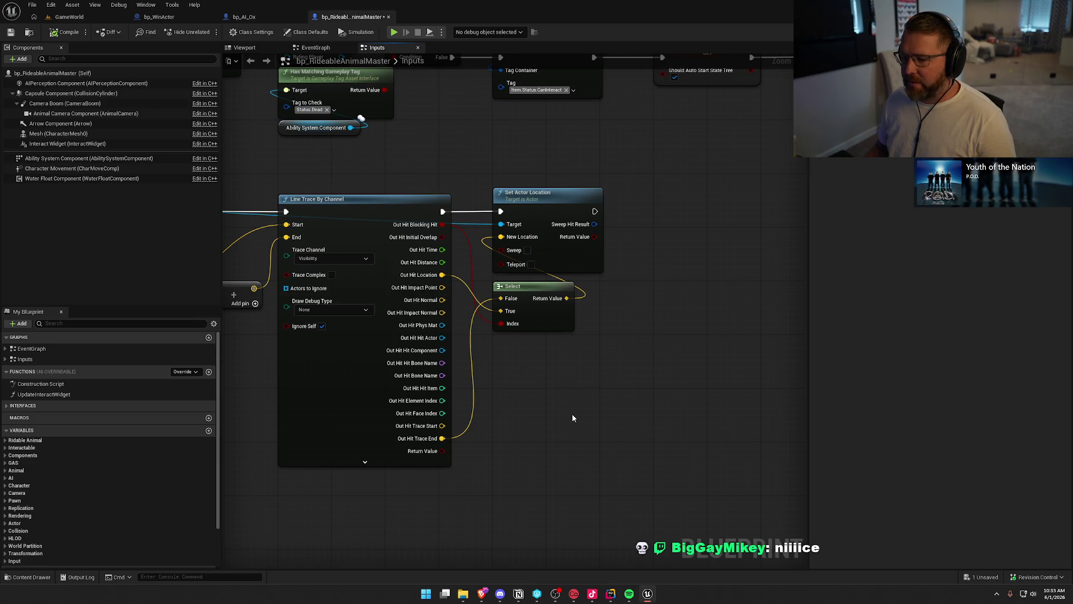
left_click_drag(572, 418, 580, 460)
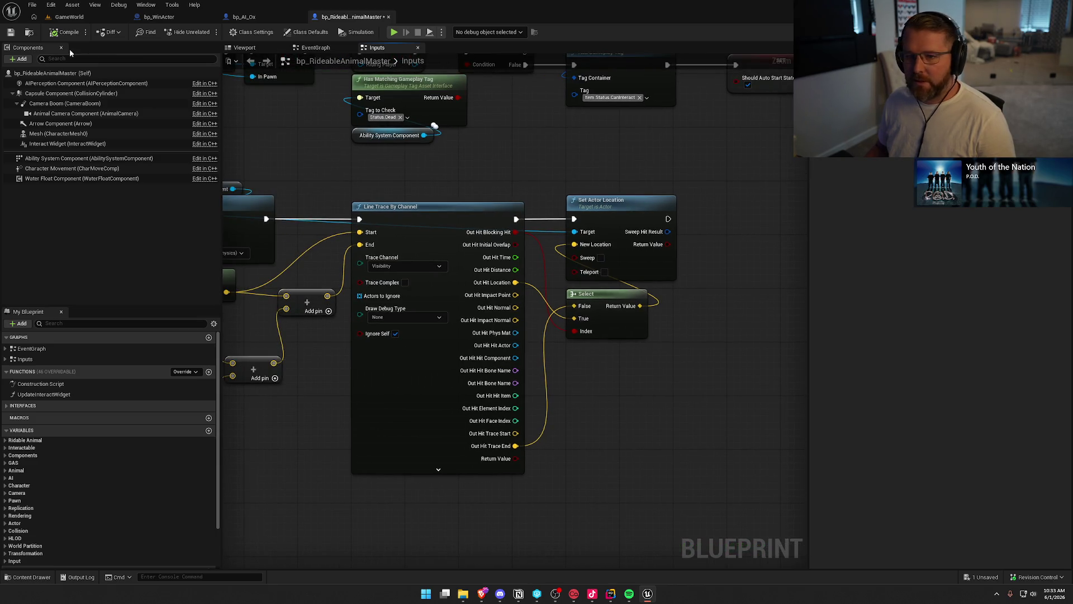
Step: Recompile, shift the three tag-check nodes under Detach From Actor to the right, and save with Ctrl+S
left_click(62, 32)
mouse_move(313, 222)
left_mouse_down()
mouse_move(347, 173)
mouse_move(793, 157)
mouse_move(748, 158)
left_mouse_up()
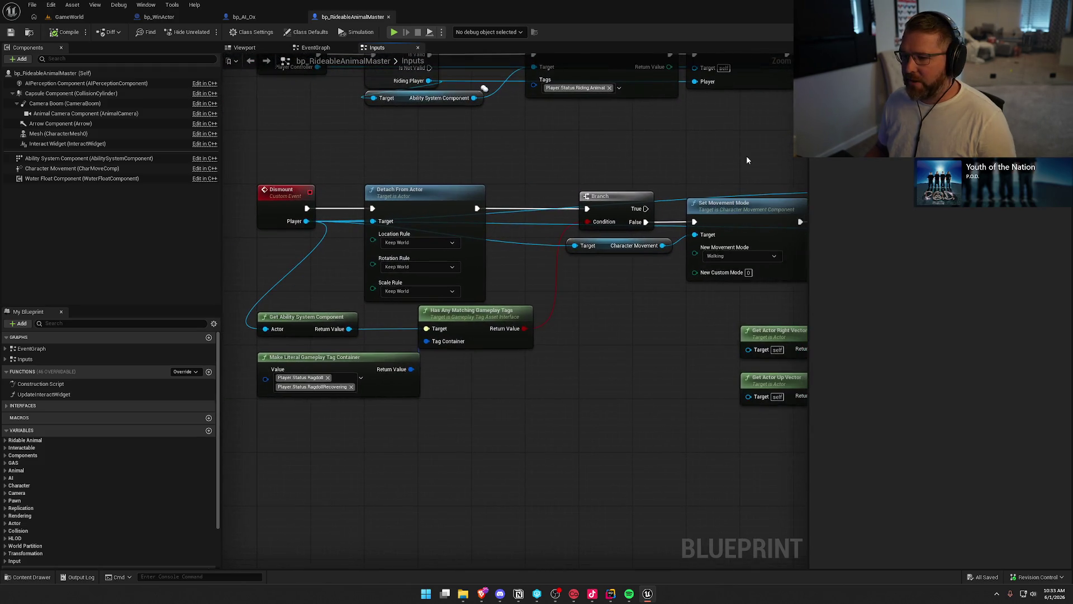
mouse_move(500, 439)
left_mouse_down()
mouse_move(255, 306)
mouse_move(405, 313)
left_mouse_up()
left_click(589, 364)
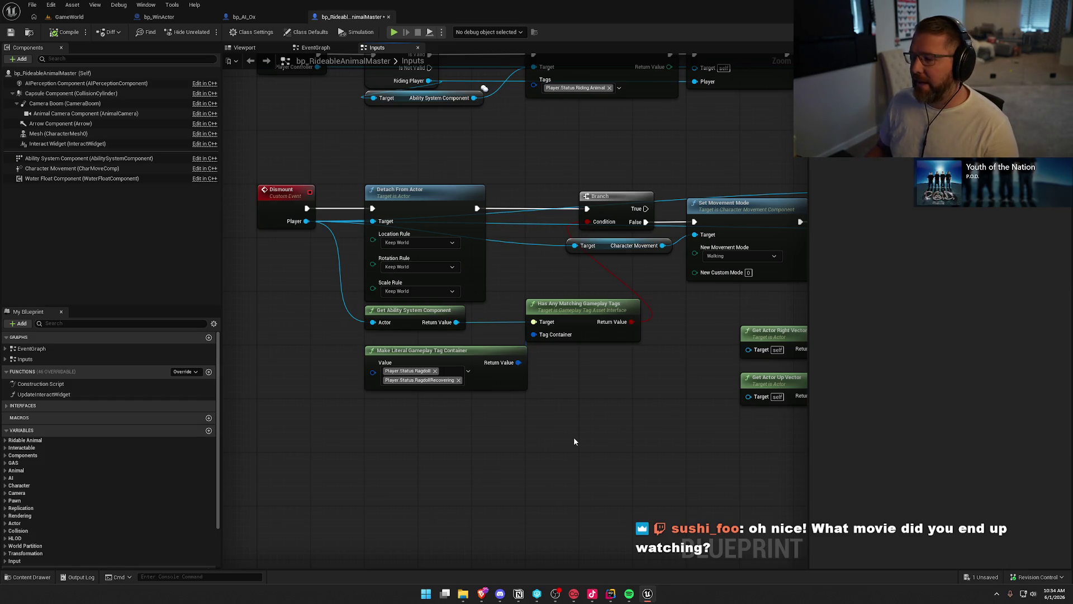
key("ctrl+s")
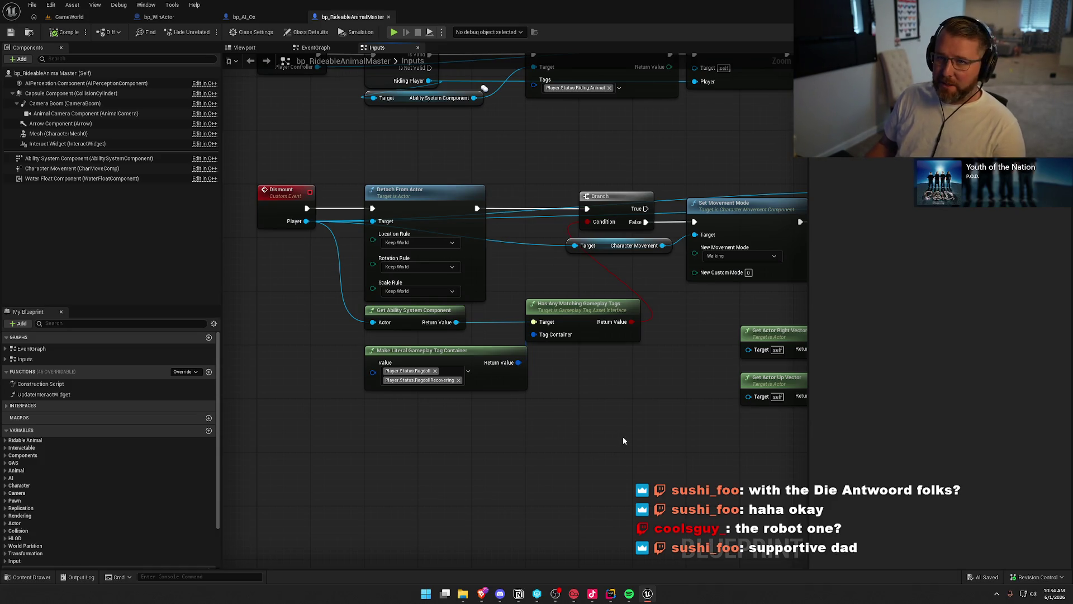
mouse_move(622, 434)
left_mouse_down()
mouse_move(464, 441)
mouse_move(412, 461)
mouse_move(318, 444)
mouse_move(324, 424)
mouse_move(439, 418)
left_mouse_up()
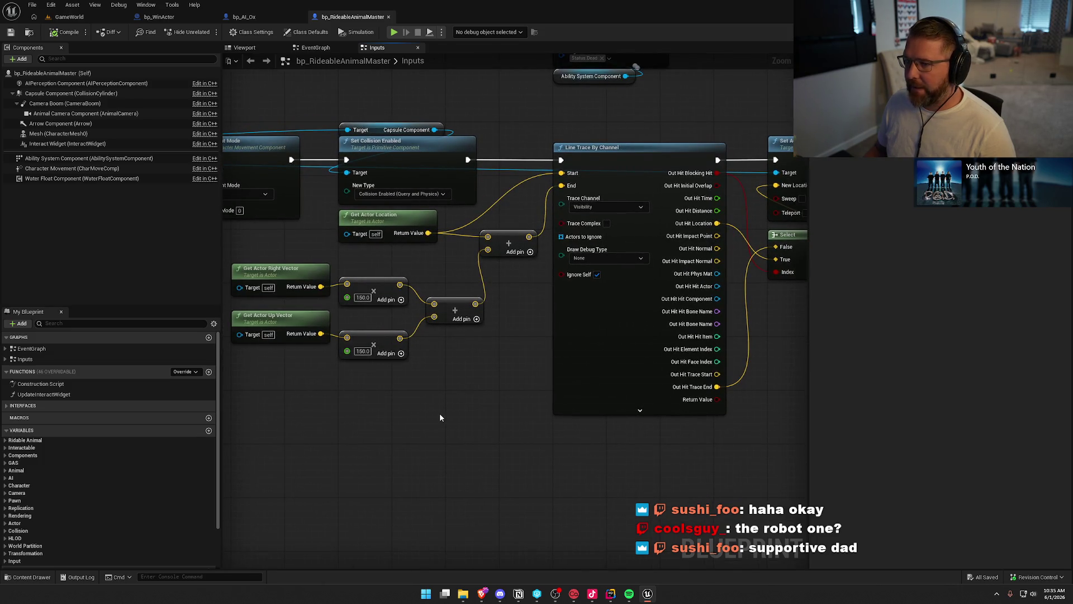
scroll(447, 422, "down", 2)
scroll(634, 496, "down", 1)
left_click_drag(634, 496, 324, 455)
scroll(570, 318, "down", 1)
left_click_drag(571, 317, 719, 336)
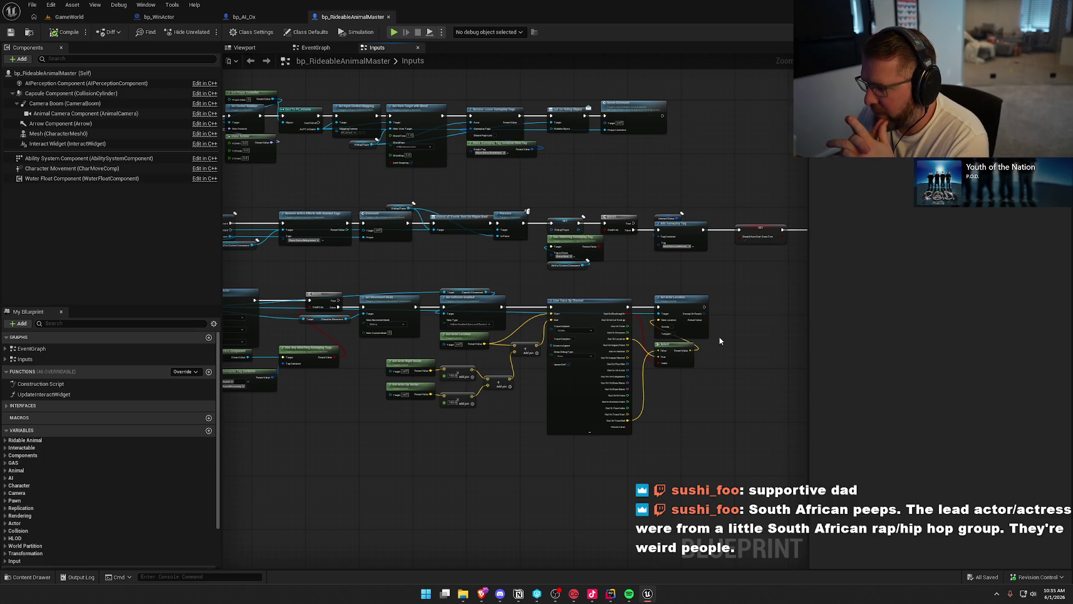
scroll(683, 277, "up", 5)
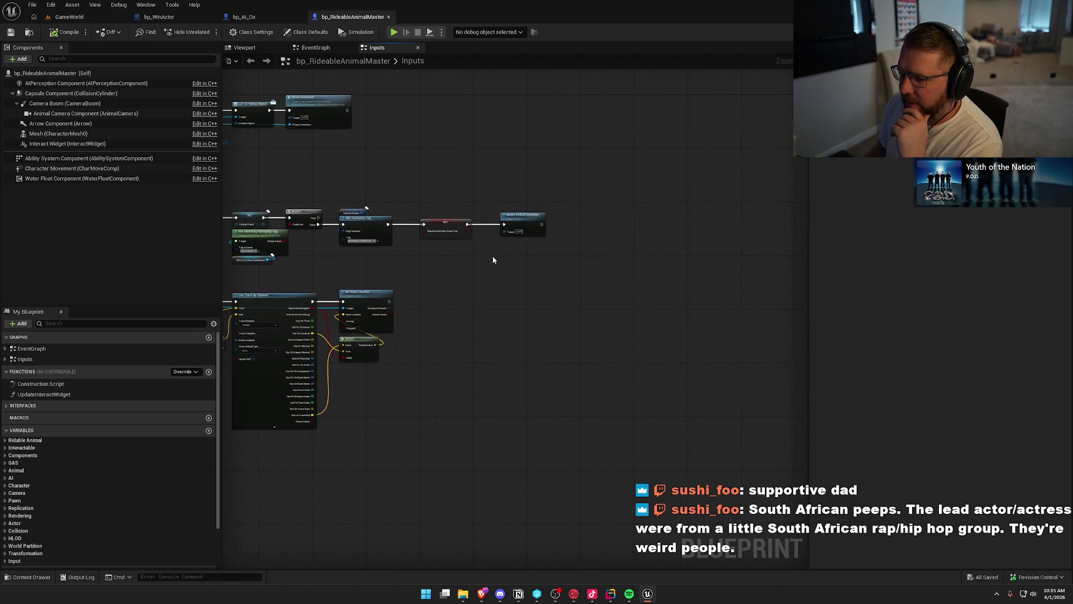
left_click_drag(594, 263, 465, 217)
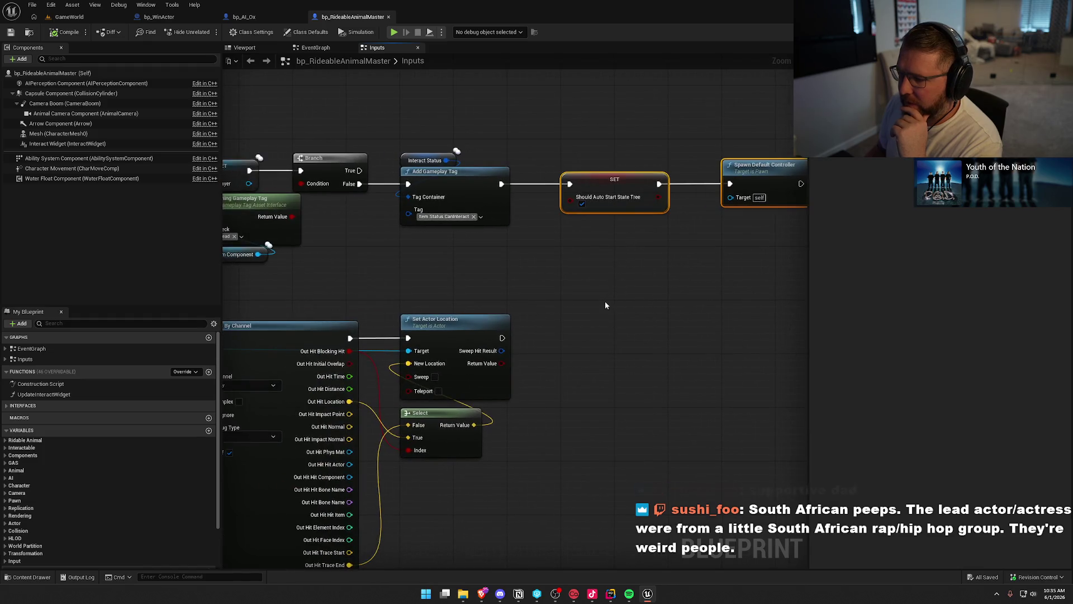
mouse_move(430, 133)
left_mouse_down()
mouse_move(761, 239)
mouse_move(569, 267)
left_mouse_up()
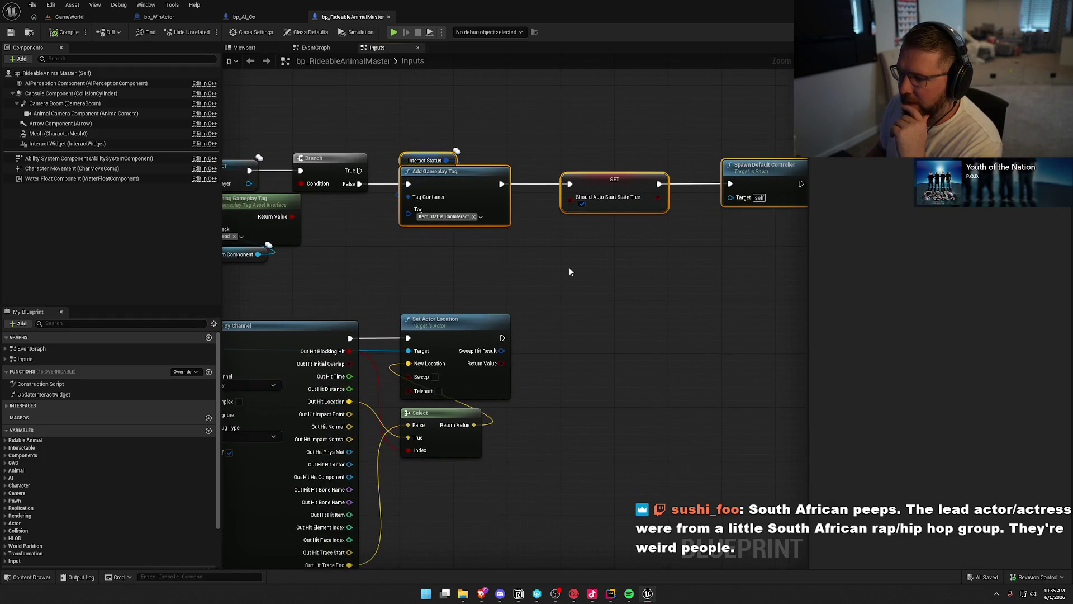
left_click(568, 267)
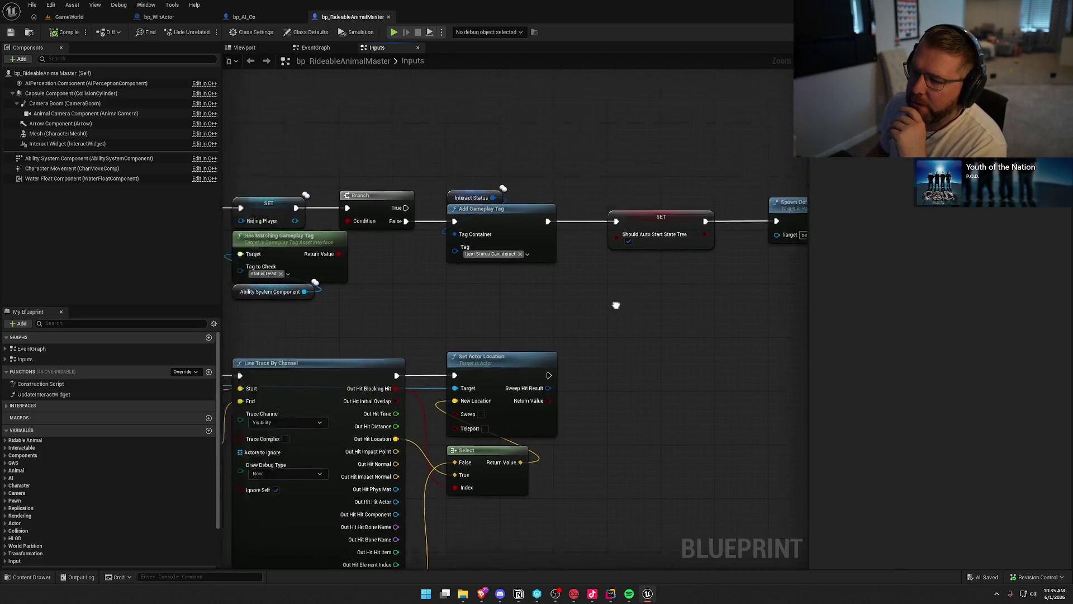
Step: Select the Riding Player getter among the dismount input nodes to show its details
scroll(519, 209, "down", 3)
mouse_move(520, 212)
left_mouse_down()
mouse_move(487, 227)
mouse_move(562, 256)
mouse_move(774, 242)
mouse_move(644, 228)
left_mouse_up()
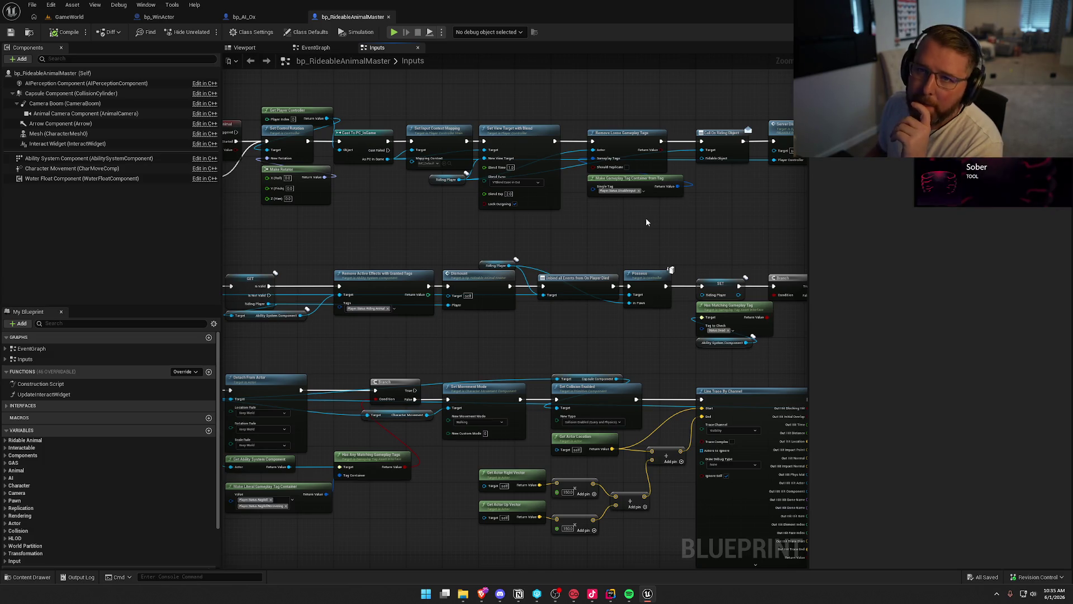
left_click_drag(390, 224, 502, 248)
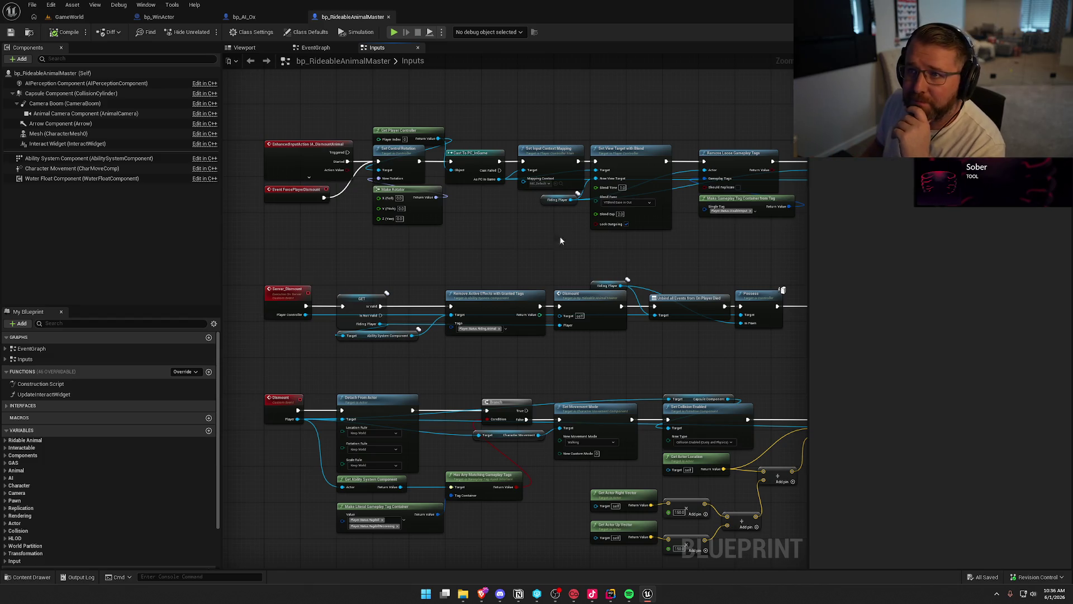
left_click_drag(511, 263, 475, 249)
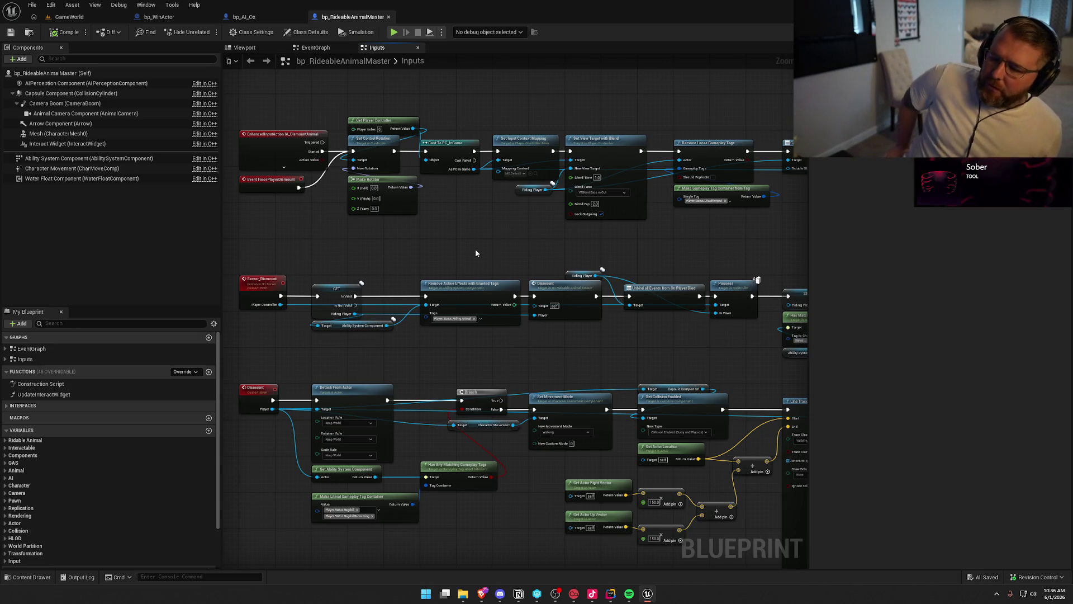
left_click(583, 276)
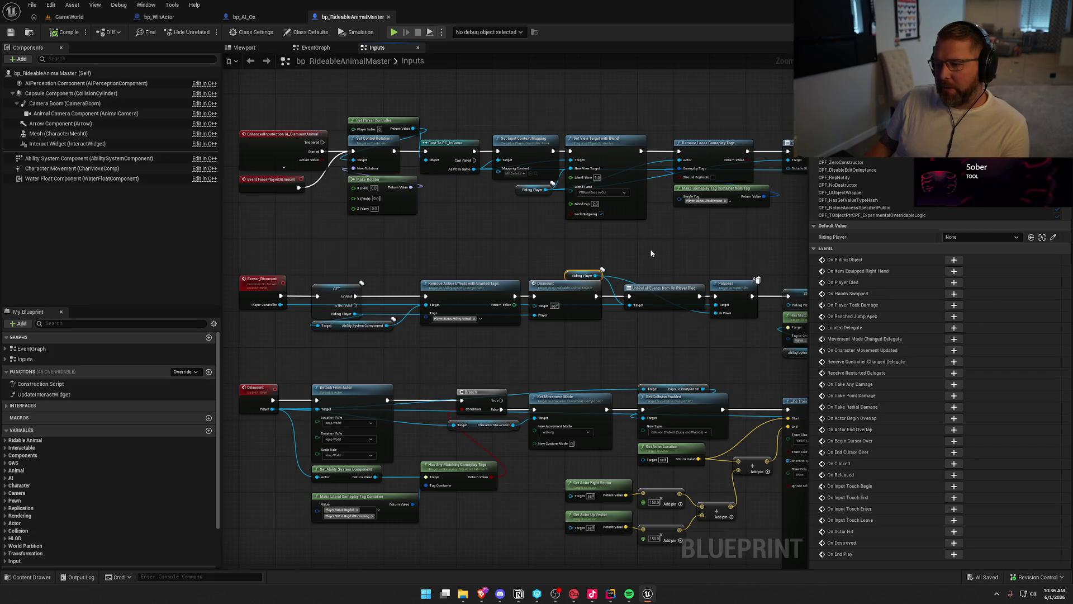
scroll(635, 234, "up", 3)
mouse_move(570, 237)
left_mouse_down()
mouse_move(341, 197)
mouse_move(697, 200)
left_mouse_up()
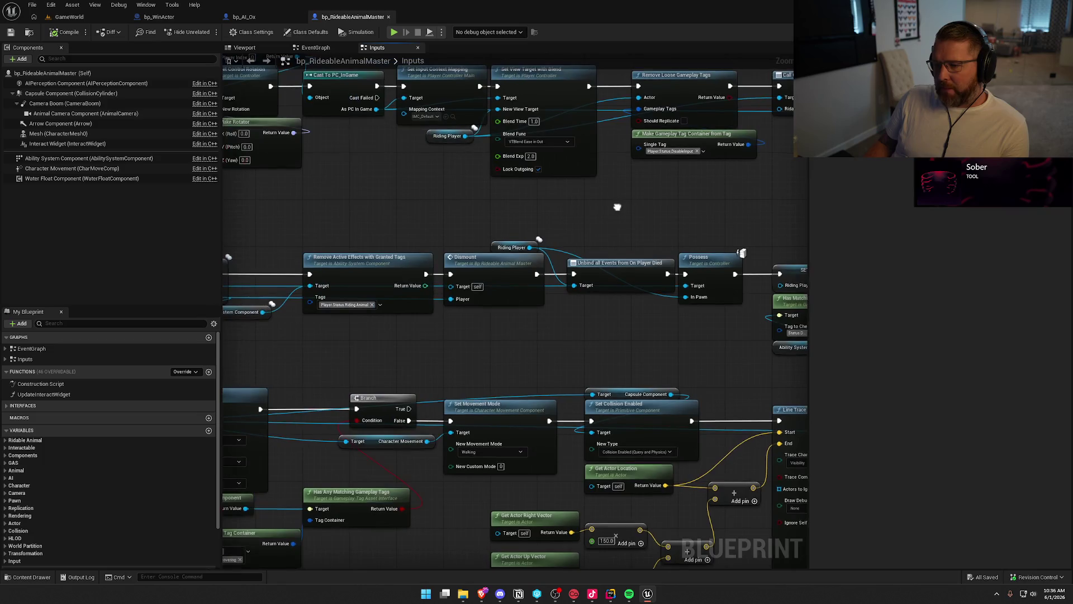
left_click_drag(539, 202, 705, 203)
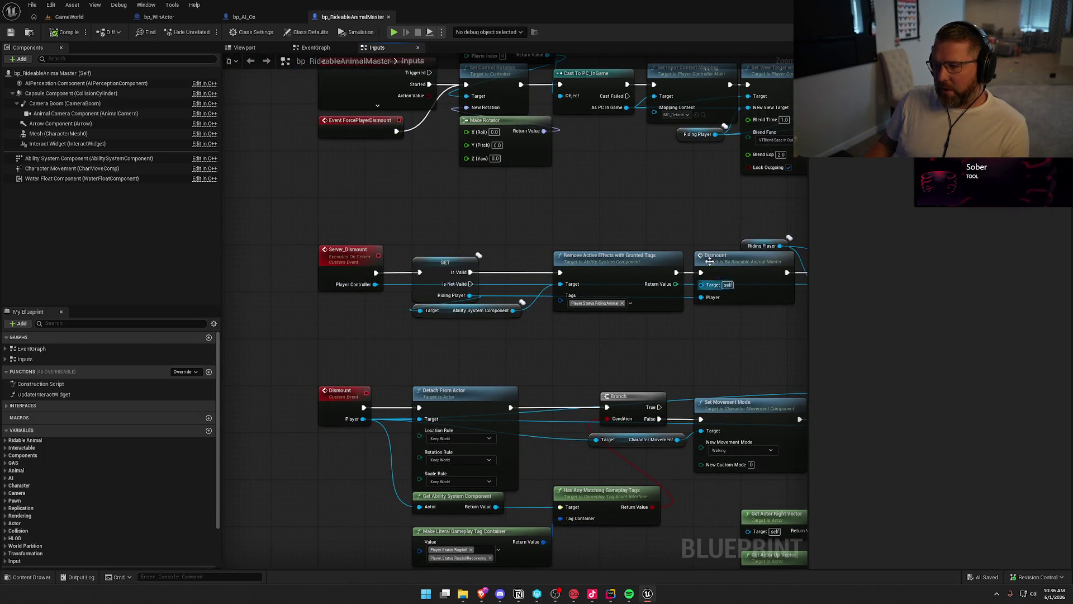
left_click_drag(678, 345, 598, 334)
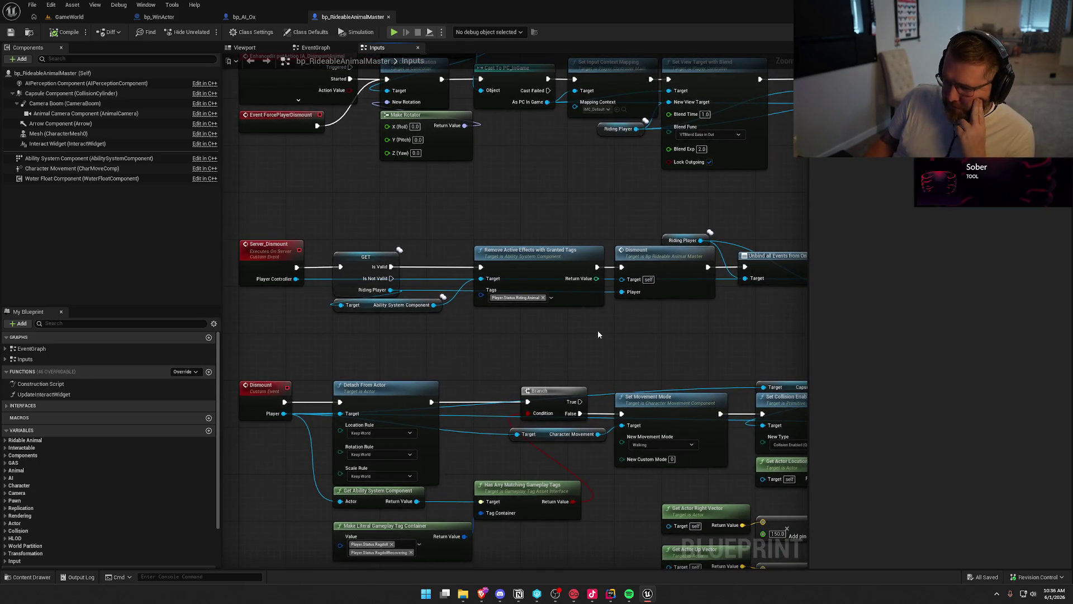
mouse_move(597, 335)
left_mouse_down()
mouse_move(725, 299)
mouse_move(506, 266)
mouse_move(680, 299)
left_mouse_up()
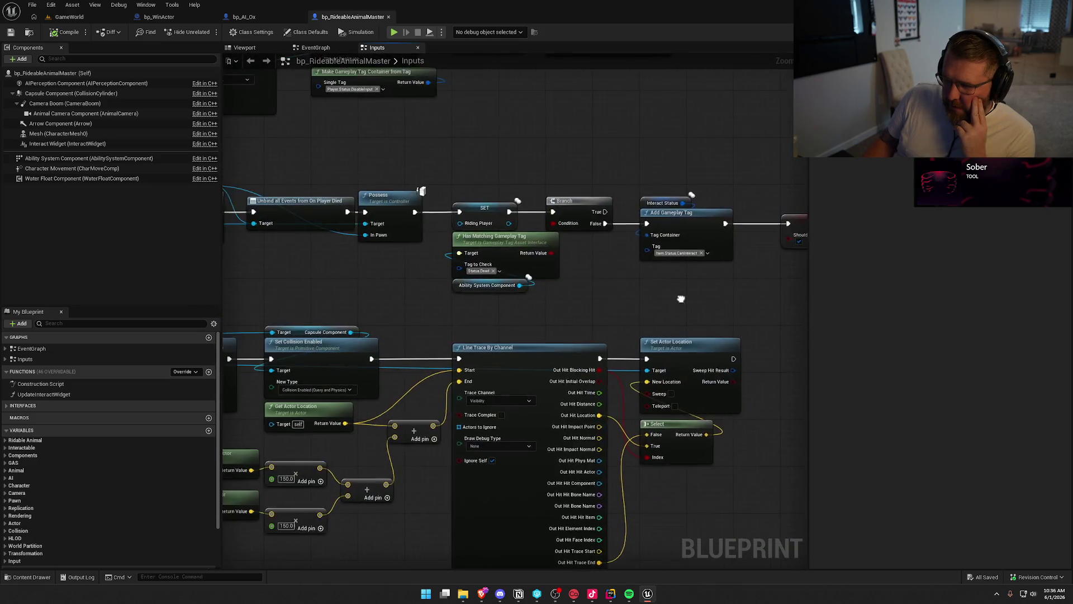
Step: Inspect the Riding Player SET node and the Server_Dismount chain in the Inputs graph
mouse_move(475, 220)
left_mouse_down()
mouse_move(503, 178)
mouse_move(721, 249)
left_mouse_up()
scroll(448, 168, "down", 2)
scroll(443, 208, "up", 1)
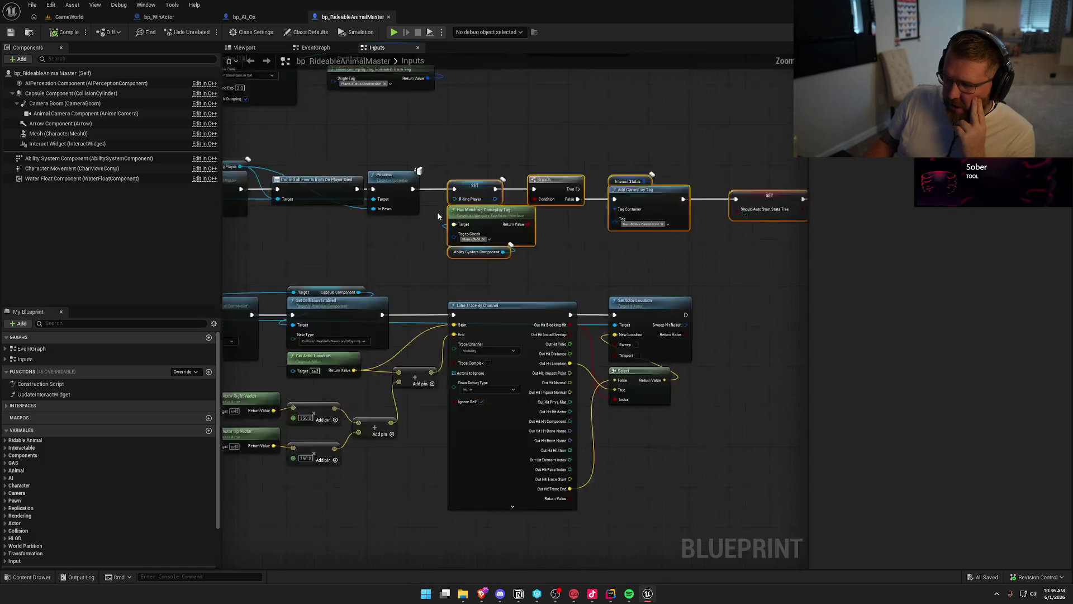
scroll(443, 209, "up", 2)
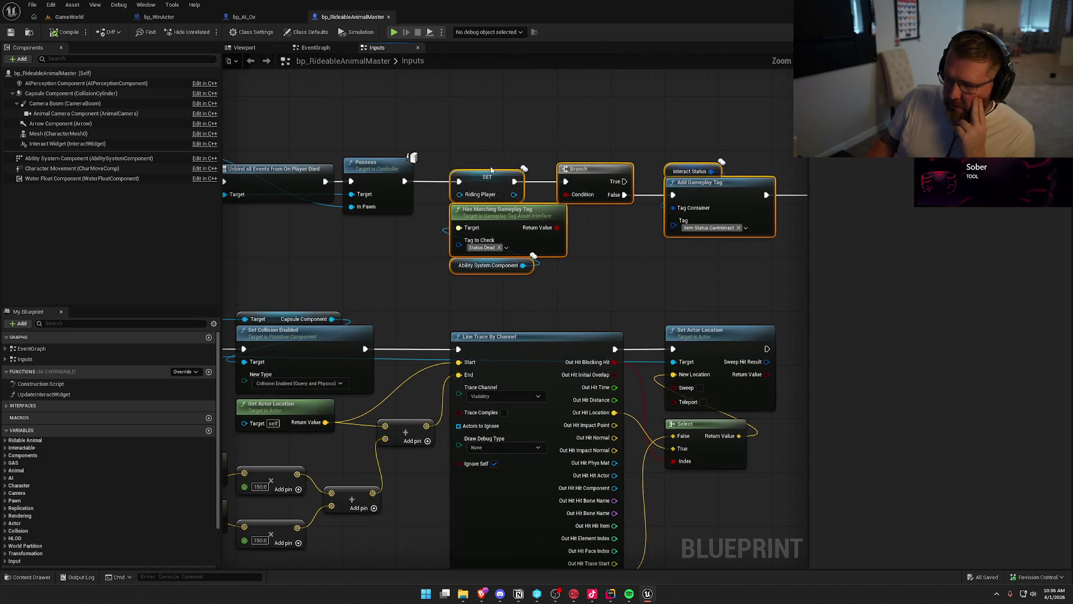
left_click(386, 278)
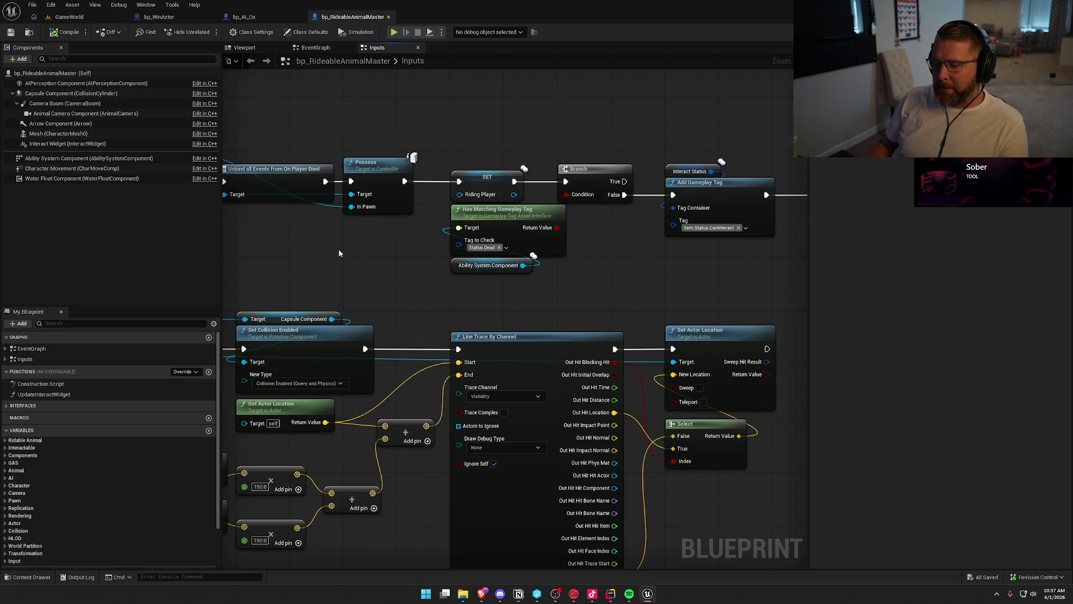
scroll(339, 253, "down", 2)
left_click_drag(301, 146, 514, 230)
left_click(508, 269)
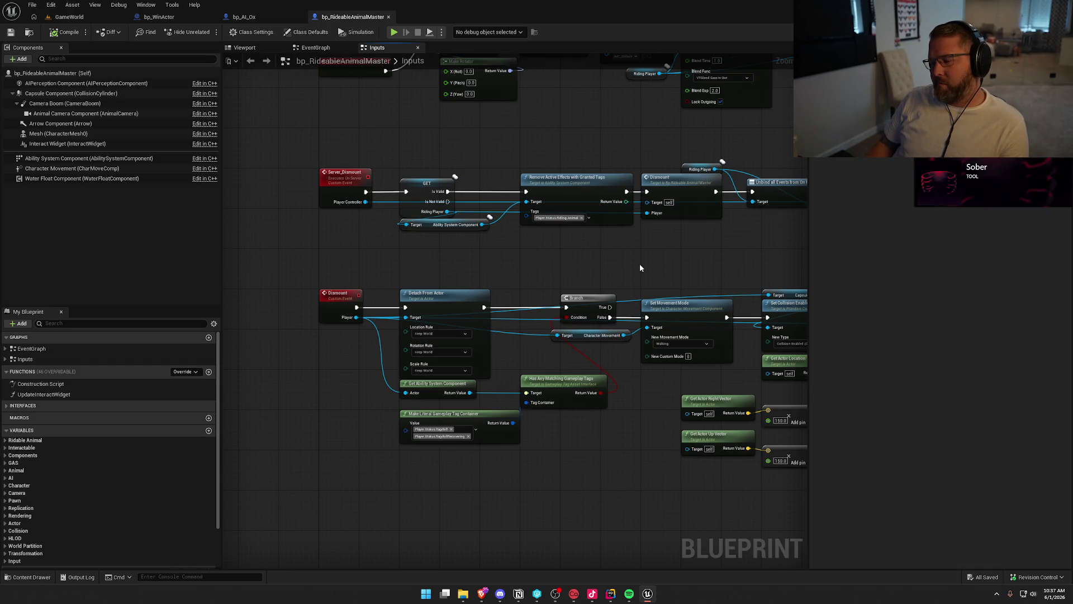
Step: Pan across the Inputs graph until all three input chains are visible
left_click_drag(648, 270, 527, 411)
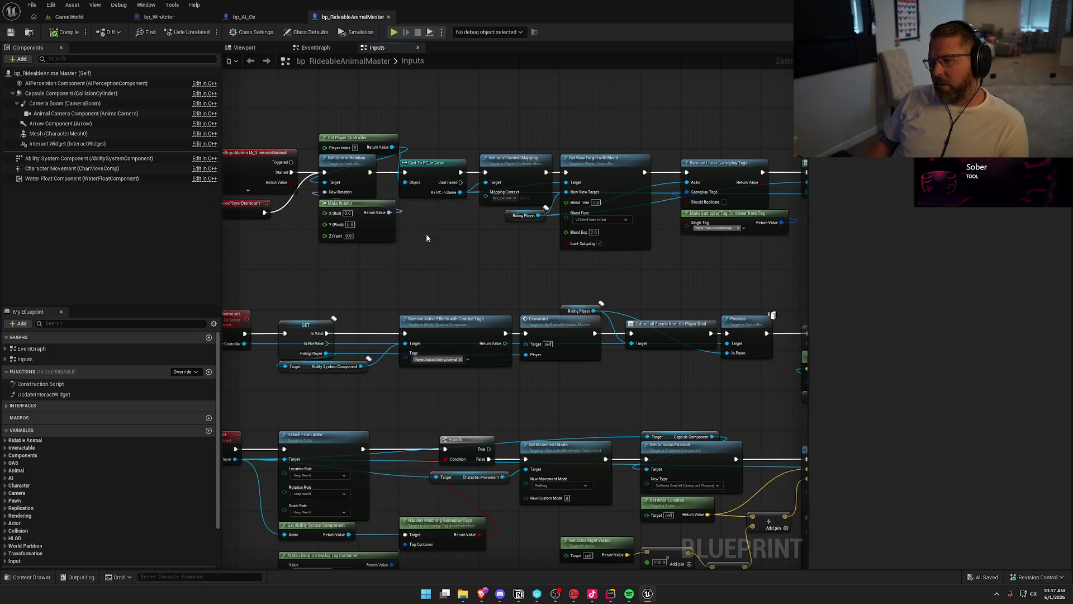
scroll(457, 244, "up", 1)
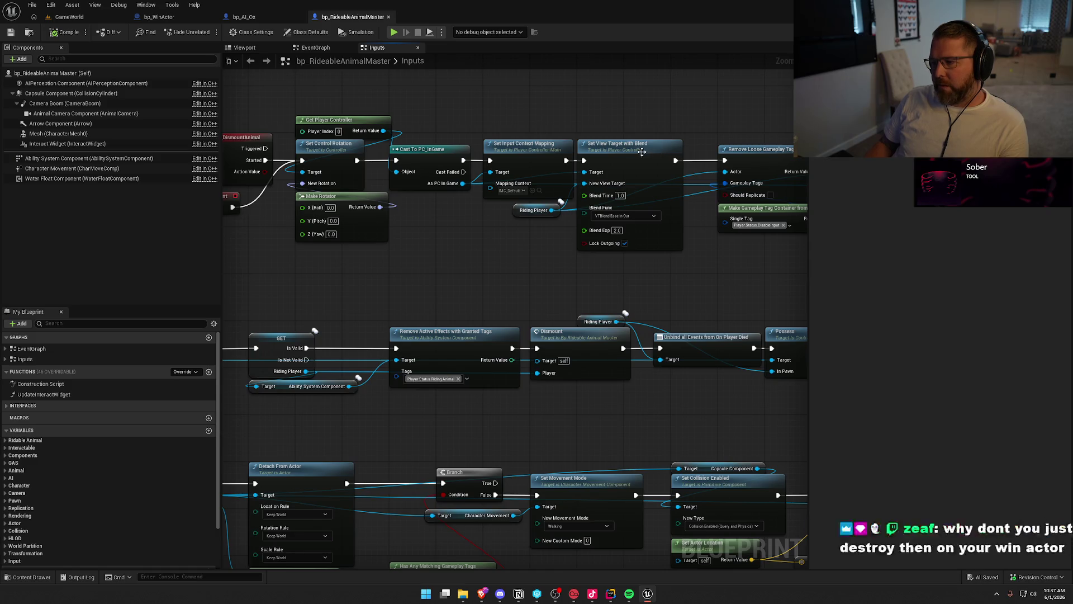
left_click_drag(726, 291, 496, 295)
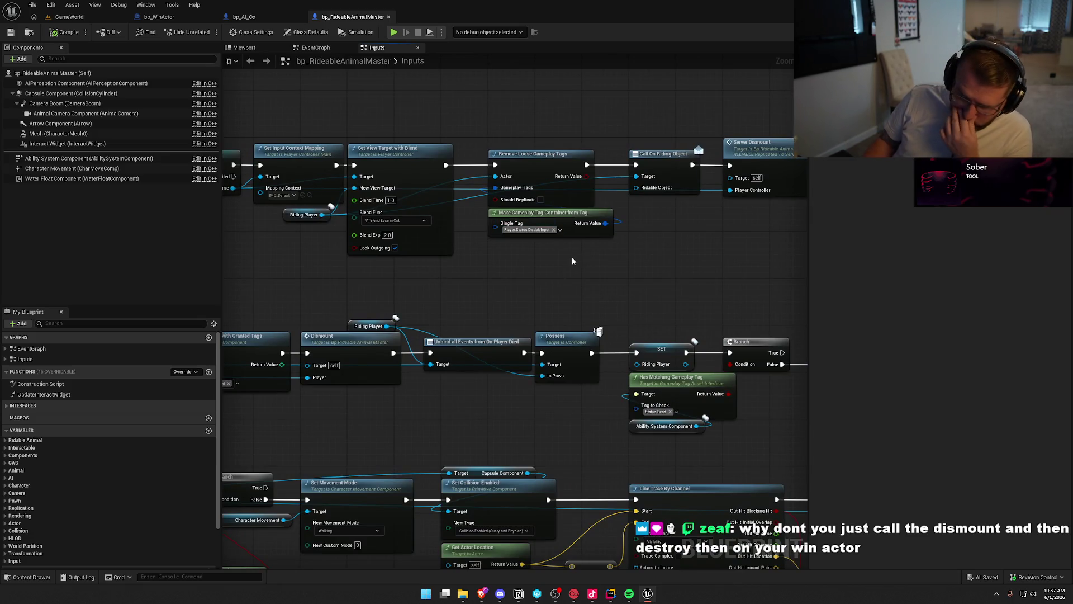
mouse_move(673, 263)
left_mouse_down()
mouse_move(523, 271)
mouse_move(610, 257)
mouse_move(612, 230)
left_mouse_up()
scroll(610, 257, "down", 1)
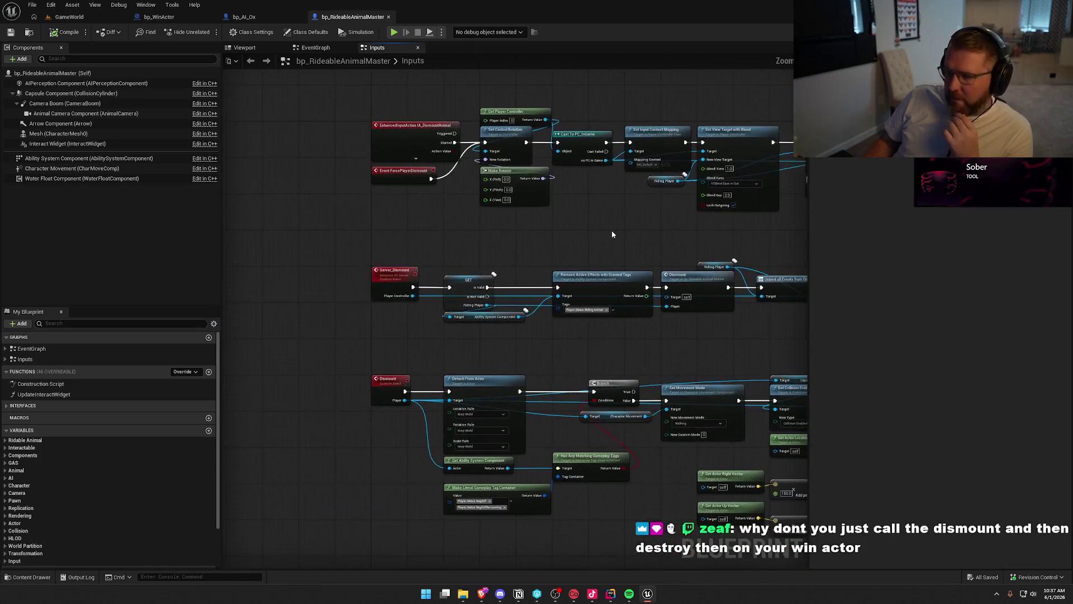
left_click_drag(521, 226, 455, 235)
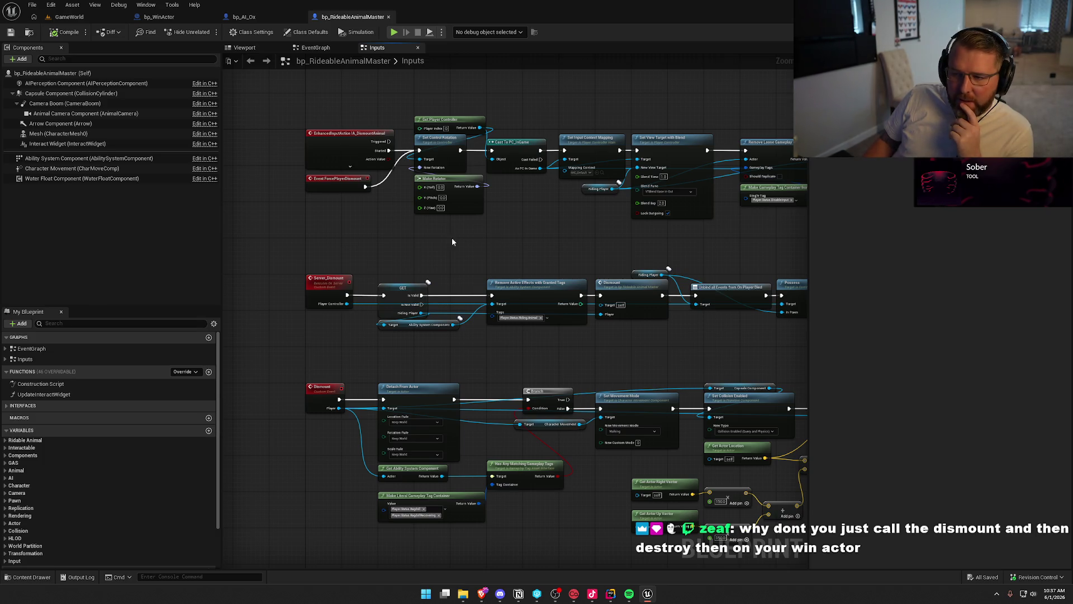
Step: In bp_AI_Ox's EventGraph, select the CrossedFinishLine branch, local check and Force Player Dismount nodes
left_click(243, 18)
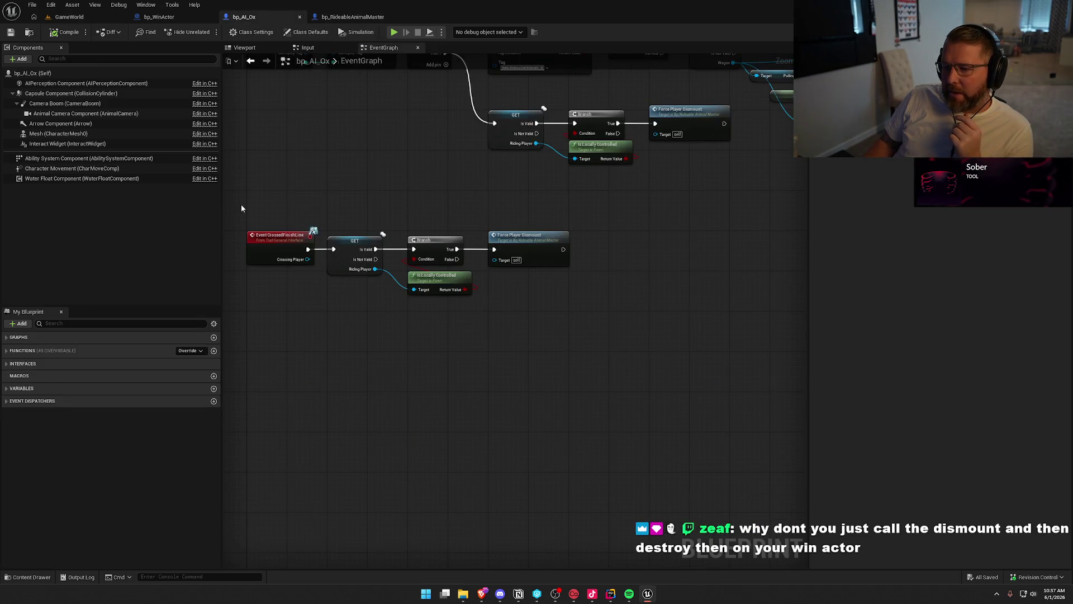
scroll(296, 211, "up", 2)
left_click_drag(296, 211, 799, 402)
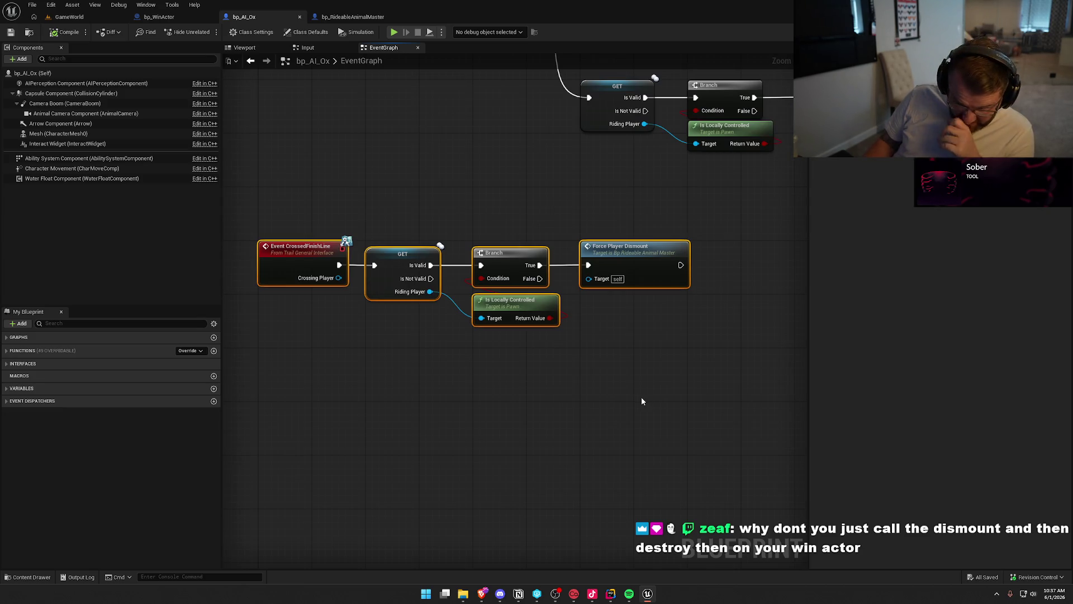
mouse_move(459, 195)
left_mouse_down()
mouse_move(667, 394)
mouse_move(684, 391)
left_mouse_up()
mouse_move(720, 312)
left_mouse_down()
mouse_move(596, 204)
mouse_move(607, 229)
left_mouse_up()
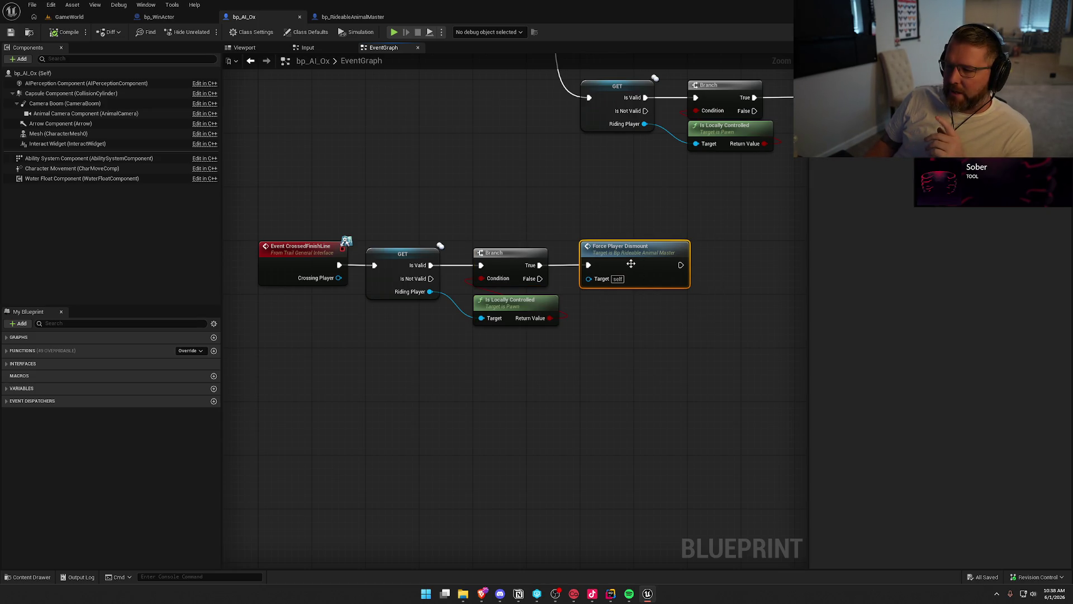
left_click(345, 17)
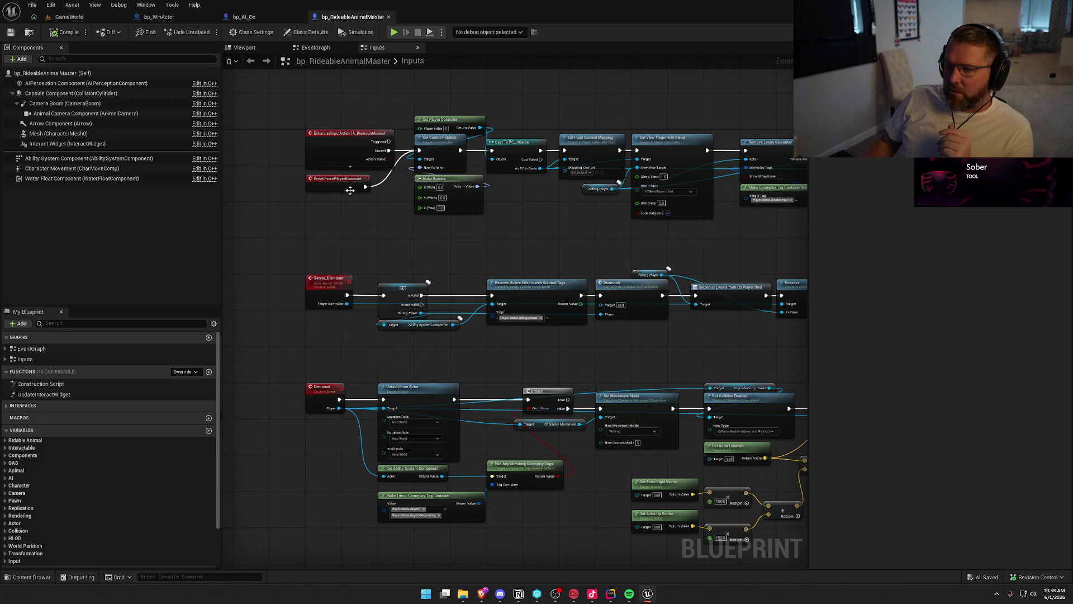
left_click_drag(911, 204, 635, 191)
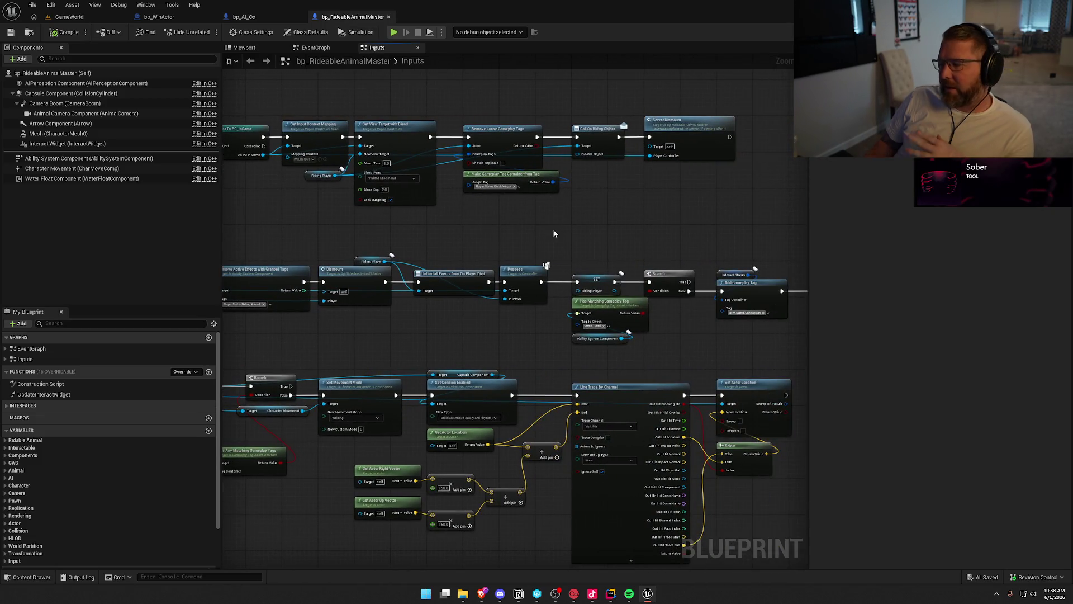
left_click_drag(546, 241, 706, 205)
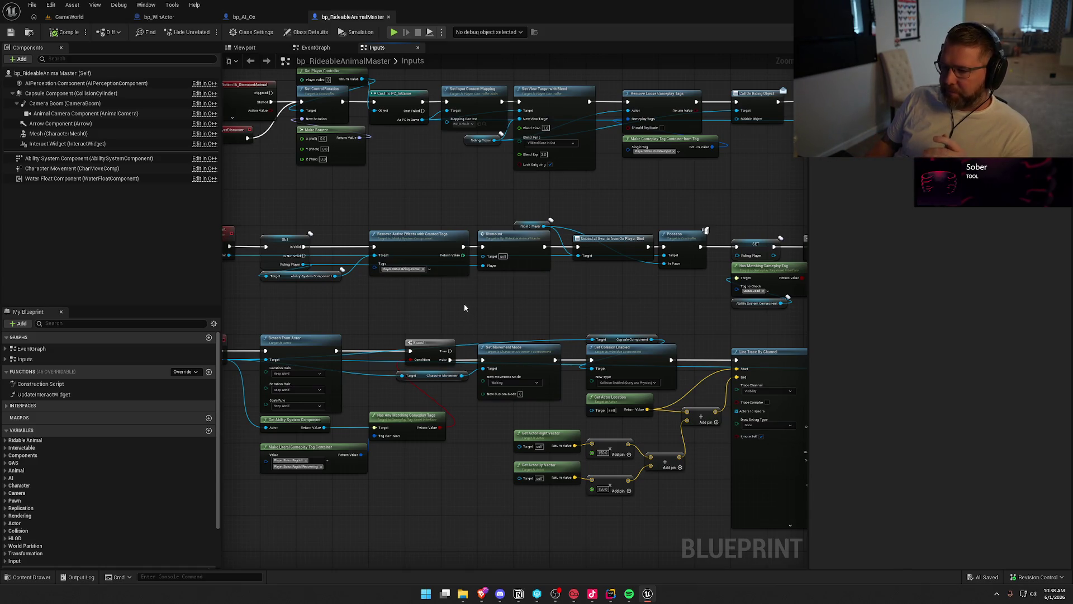
left_click(257, 17)
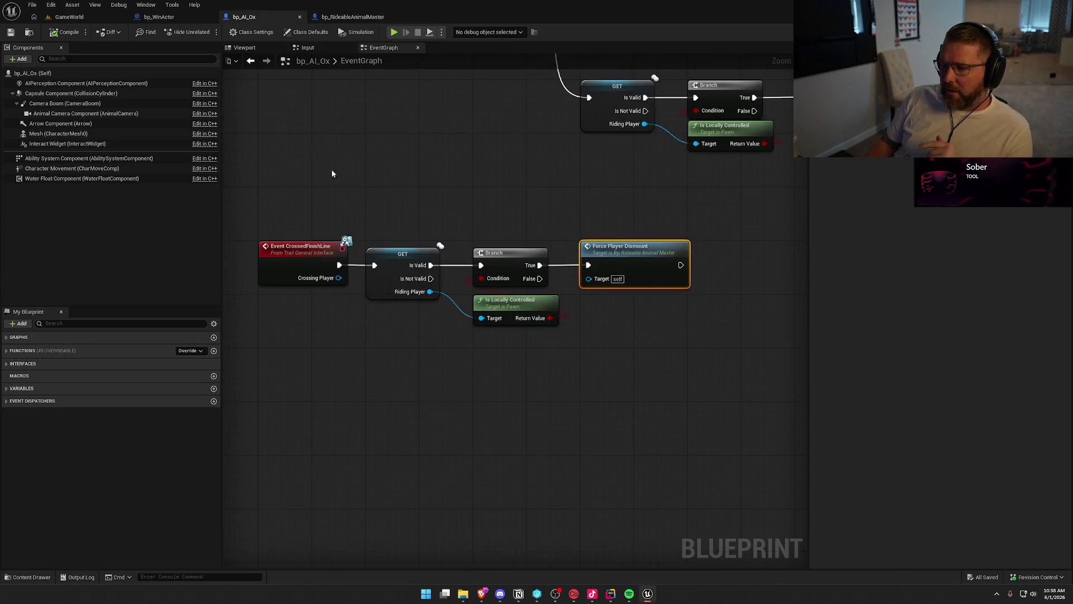
left_click_drag(318, 207, 669, 387)
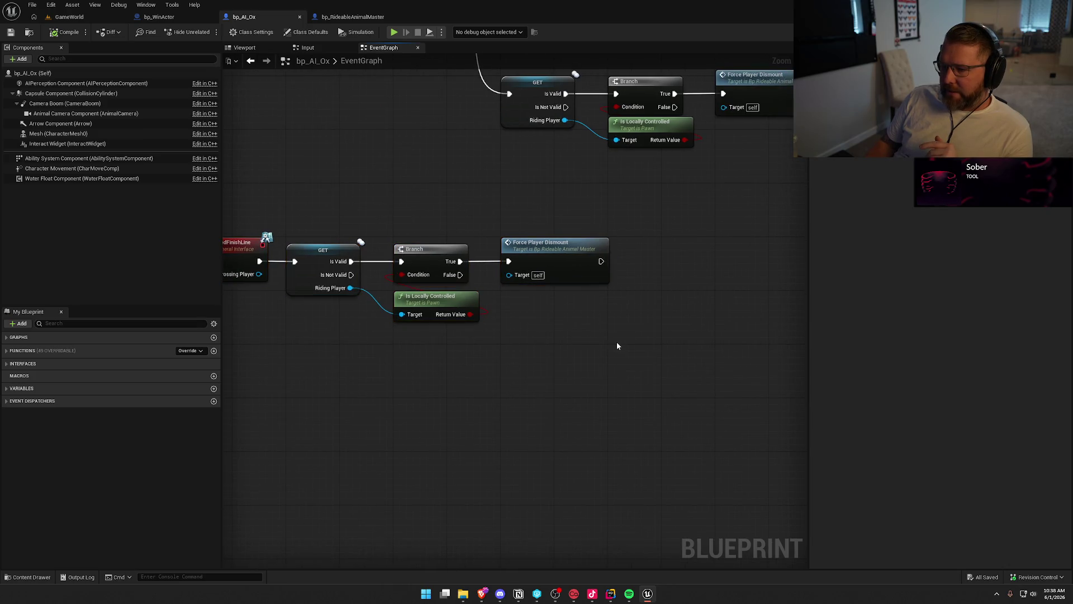
mouse_move(269, 204)
left_mouse_down()
mouse_move(332, 311)
mouse_move(360, 306)
mouse_move(371, 320)
left_mouse_up()
left_click(167, 21)
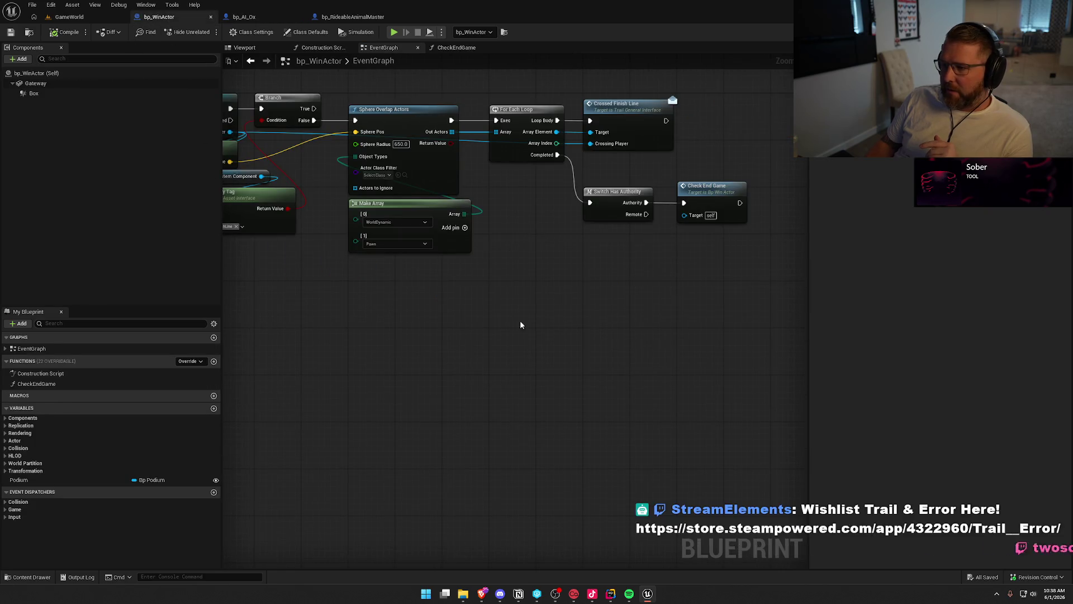
left_click(665, 318)
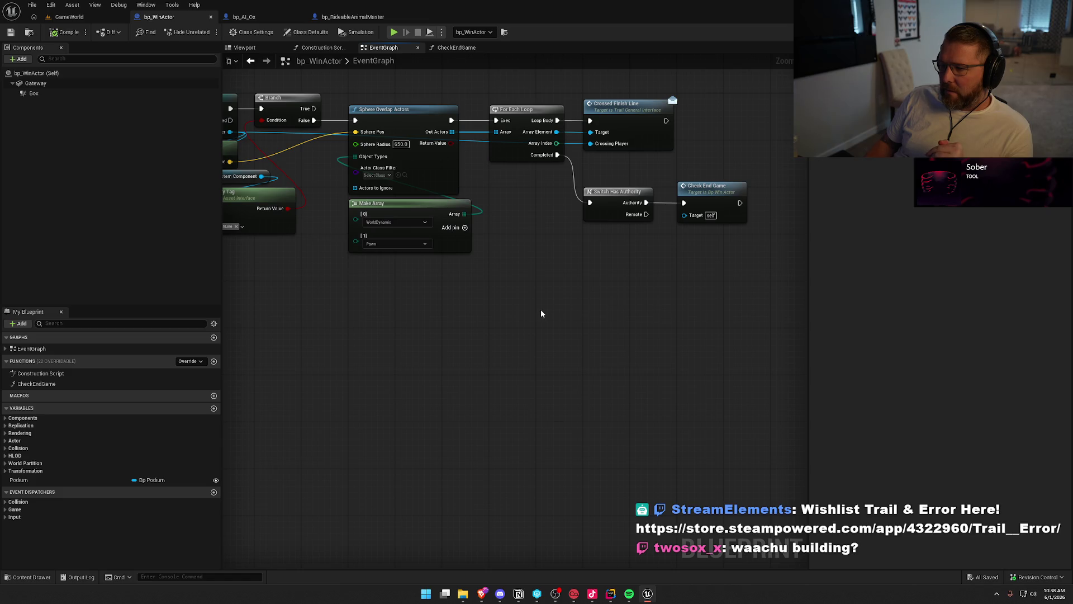
scroll(541, 313, "down", 2)
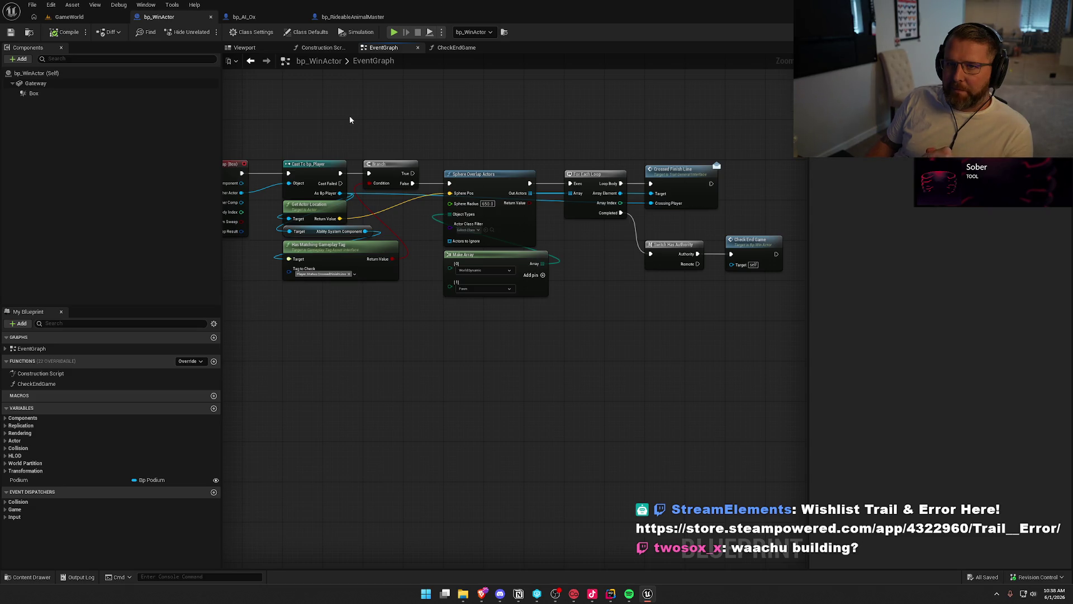
left_click_drag(354, 106, 390, 136)
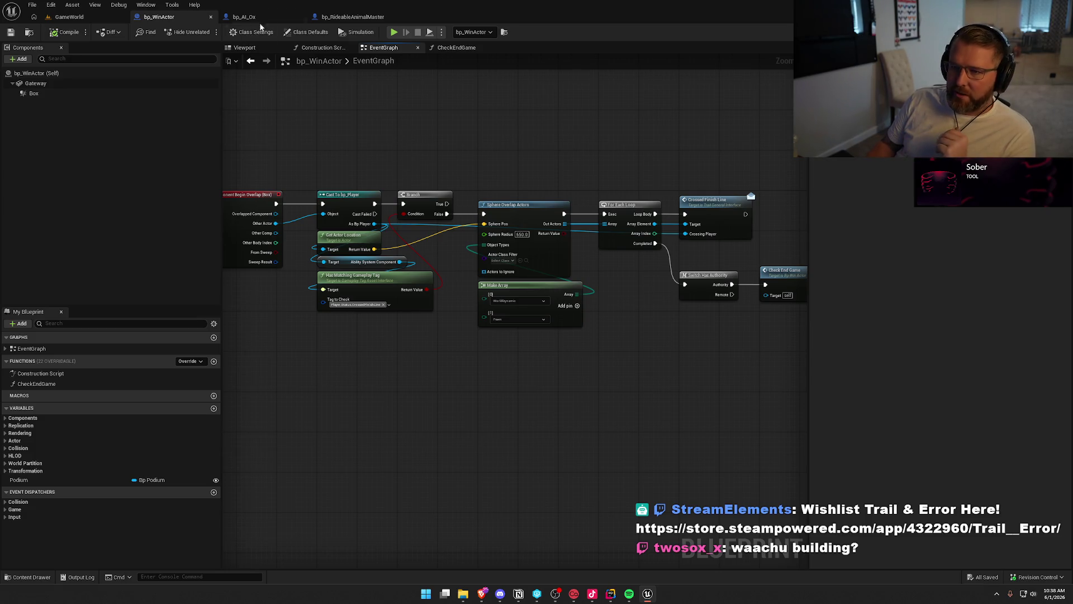
left_click(244, 17)
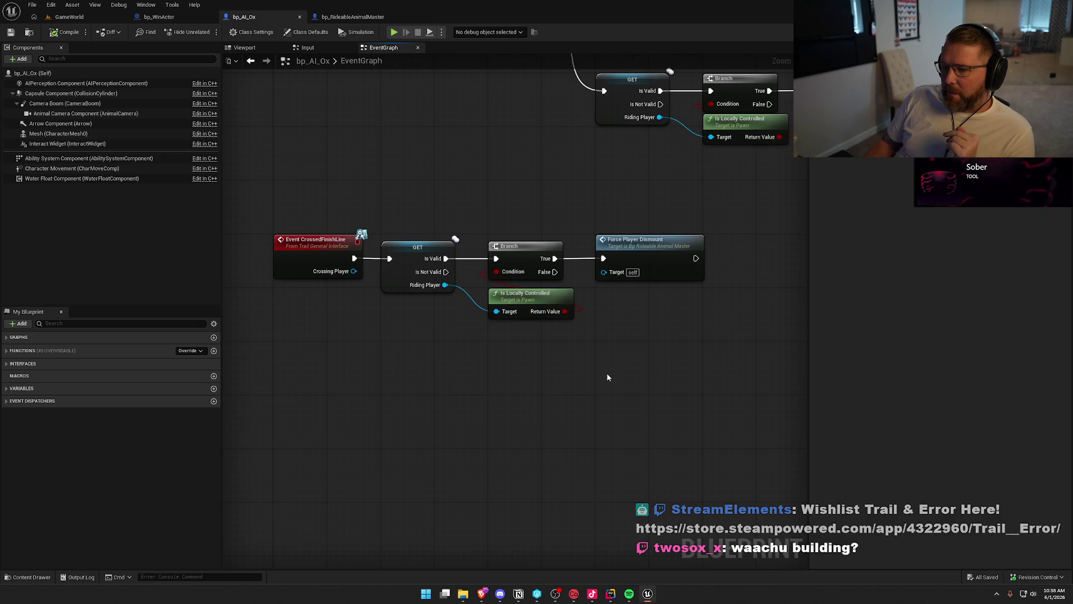
Step: Select and recentre the bp_AI_Ox finish-line event chain
mouse_move(308, 195)
left_mouse_down()
mouse_move(658, 390)
mouse_move(709, 394)
left_mouse_up()
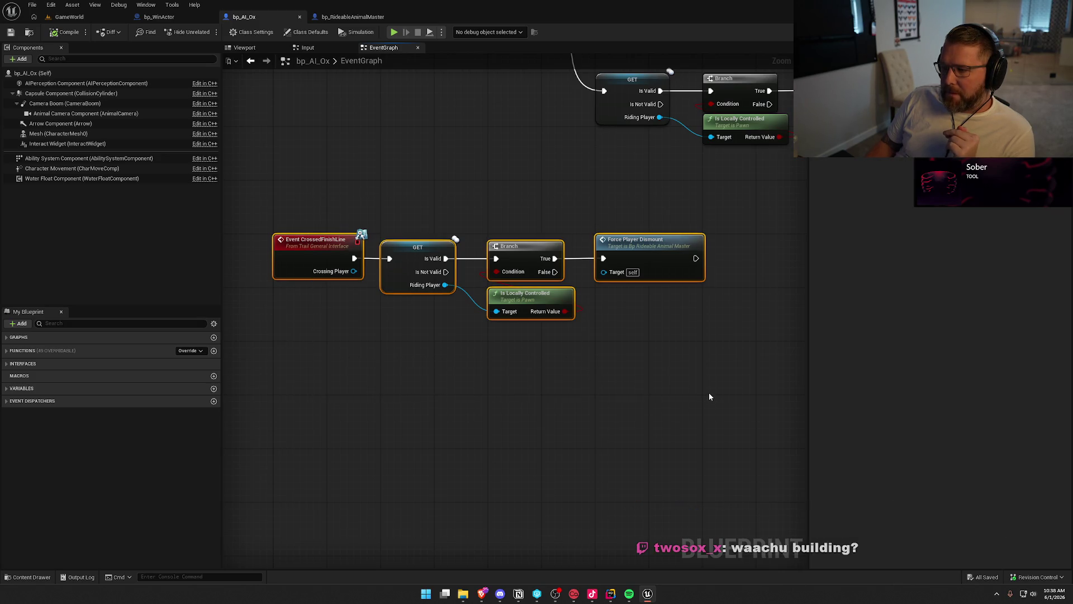
left_click(545, 341)
mouse_move(705, 343)
left_mouse_down()
mouse_move(540, 349)
mouse_move(599, 325)
left_mouse_up()
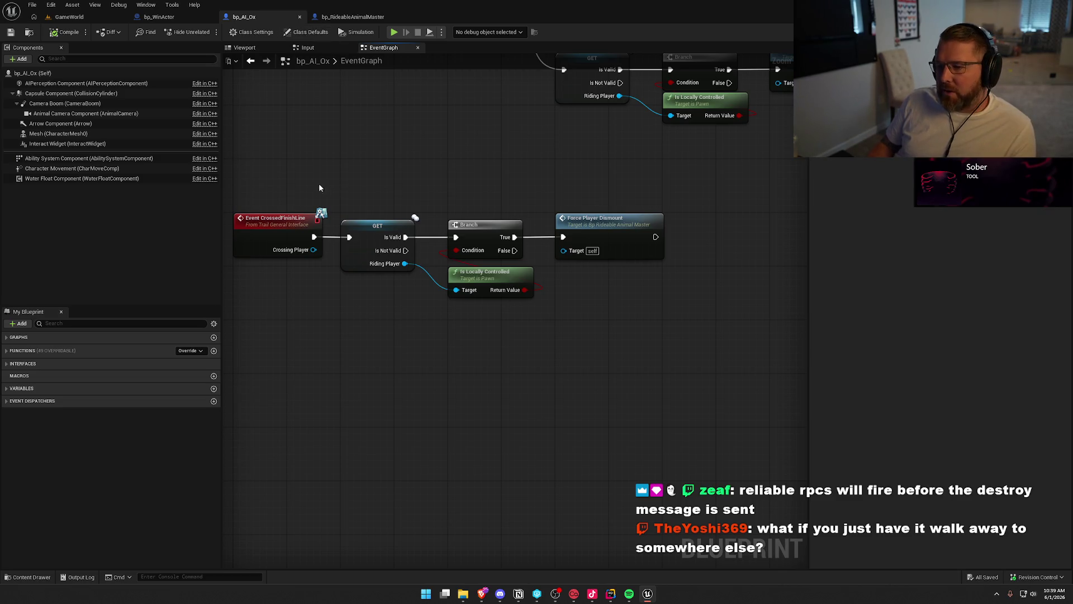
Step: Show bp_WinActor's EventGraph framed on its overlap loop and Check End Game nodes
left_click(160, 17)
mouse_move(241, 156)
left_mouse_down()
mouse_move(277, 314)
mouse_move(790, 383)
mouse_move(767, 384)
left_mouse_up()
mouse_move(673, 369)
left_mouse_down()
mouse_move(500, 352)
mouse_move(418, 227)
left_mouse_up()
Step: Add a Destroy Actor node off Check End Game's exec output, searched as 'destroy', and align it
left_click(501, 349)
scroll(517, 347, "up", 1)
left_click_drag(561, 244, 621, 247)
left_click(591, 234)
type("destroy")
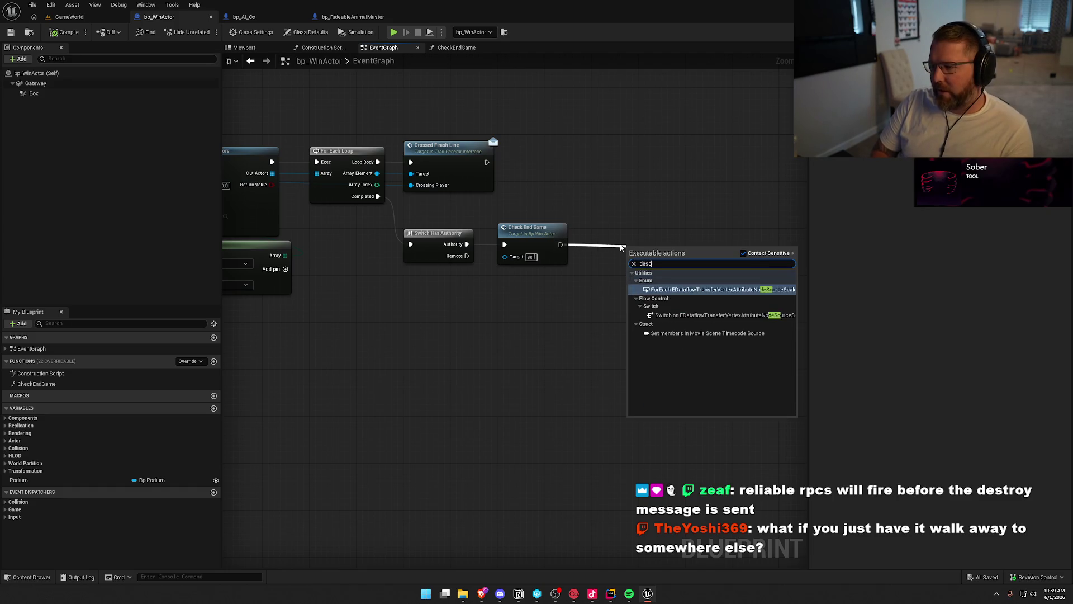
key("Return")
left_click_drag(655, 247, 626, 223)
Step: Review the authority, Check End Game and Destroy Actor nodes, then select bp_AI_Ox's finish-line chain
mouse_move(401, 217)
left_mouse_down()
mouse_move(465, 310)
mouse_move(660, 304)
left_mouse_up()
left_click(672, 253)
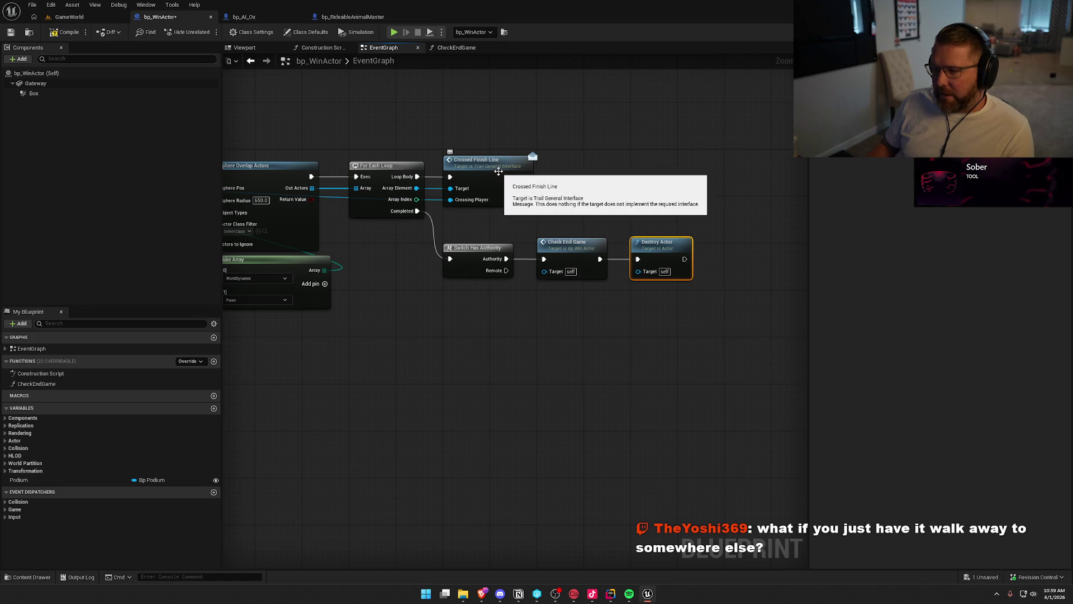
left_click(243, 16)
left_click_drag(263, 181, 628, 331)
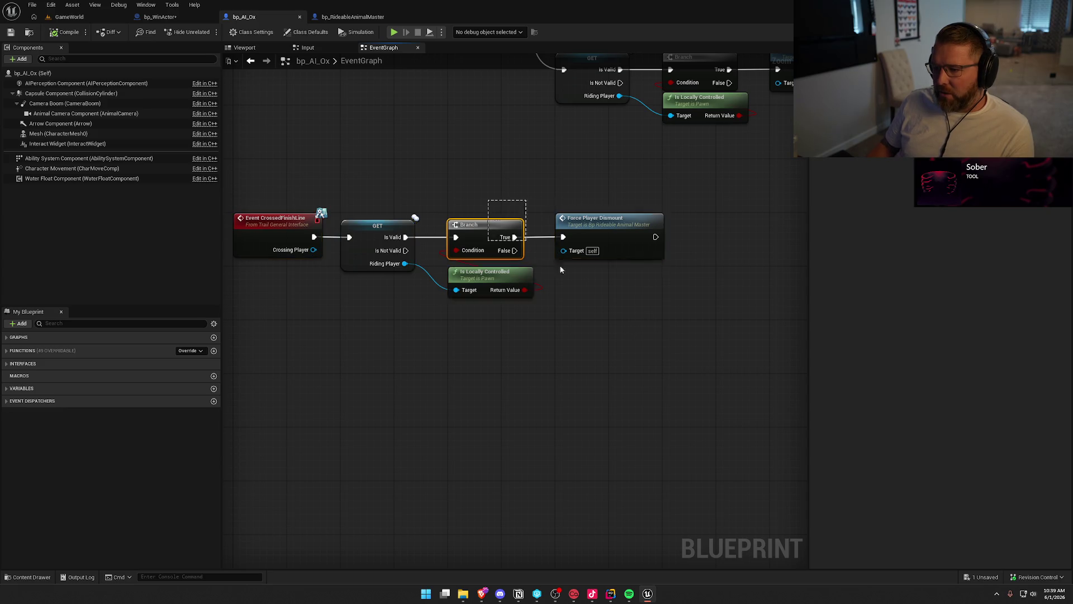
left_click(606, 225)
double_click(607, 225)
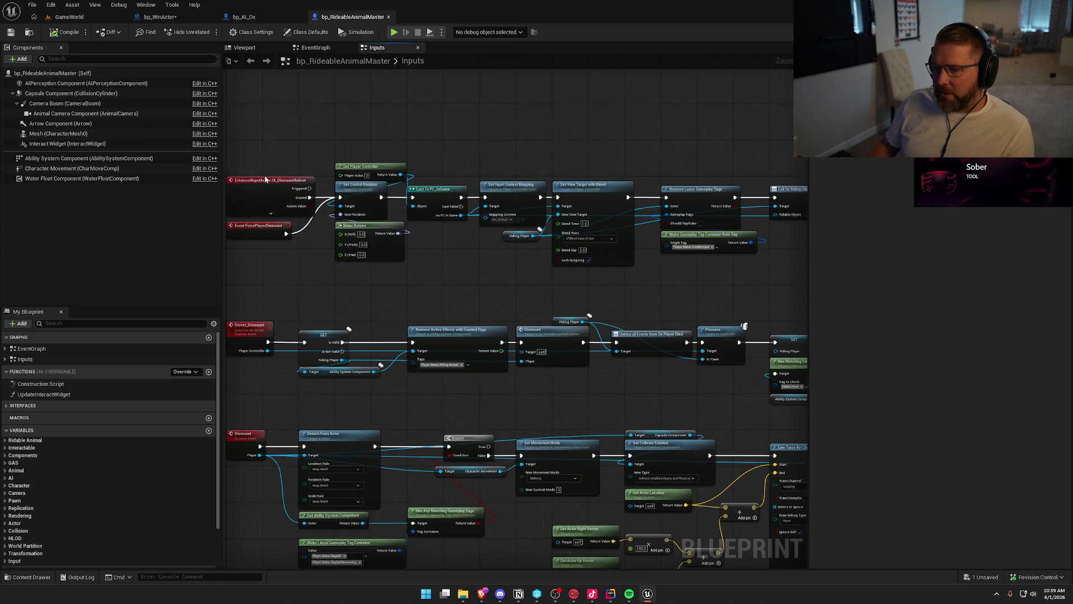
left_click_drag(568, 218, 376, 225)
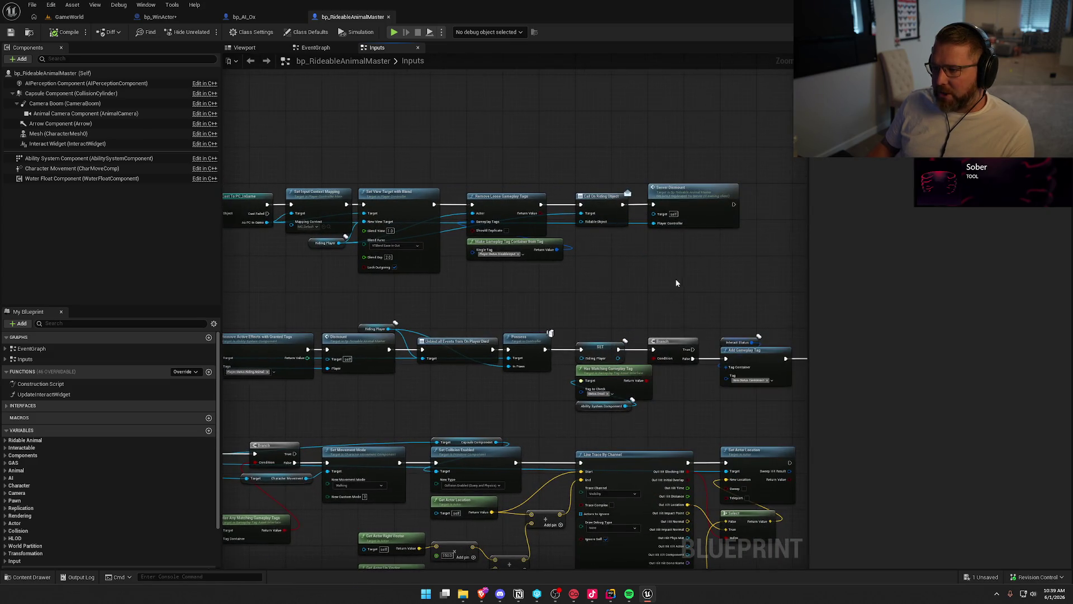
scroll(678, 283, "up", 3)
left_click_drag(651, 249, 455, 115)
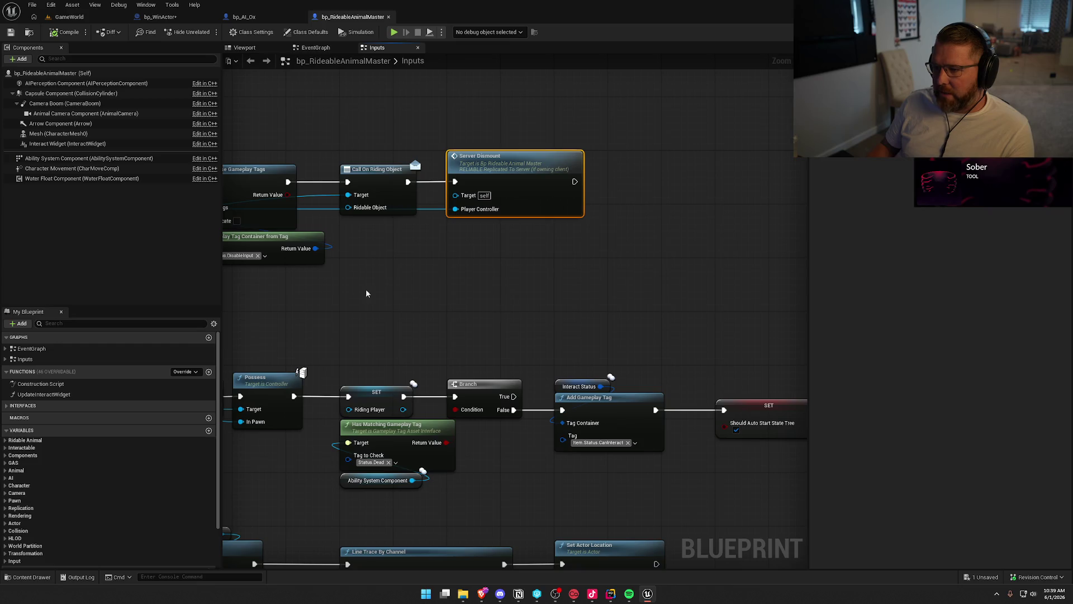
right_click(383, 295)
double_click(503, 167)
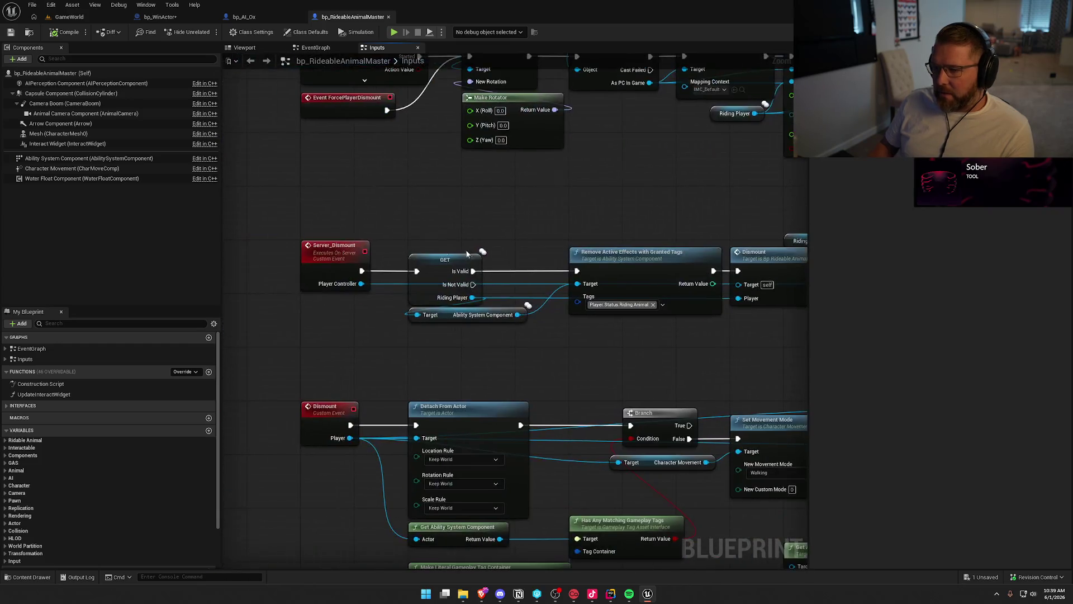
scroll(315, 206, "down", 6)
mouse_move(288, 217)
left_mouse_down()
mouse_move(776, 447)
mouse_move(751, 451)
left_mouse_up()
key("f")
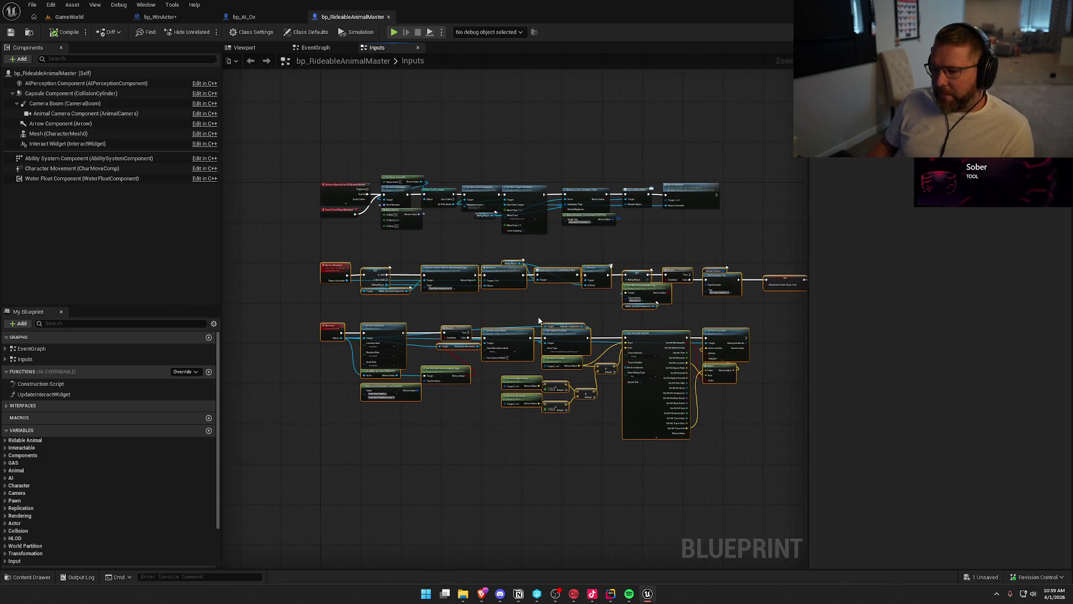
mouse_move(299, 250)
left_mouse_down()
mouse_move(427, 322)
mouse_move(735, 460)
left_mouse_up()
left_click(245, 17)
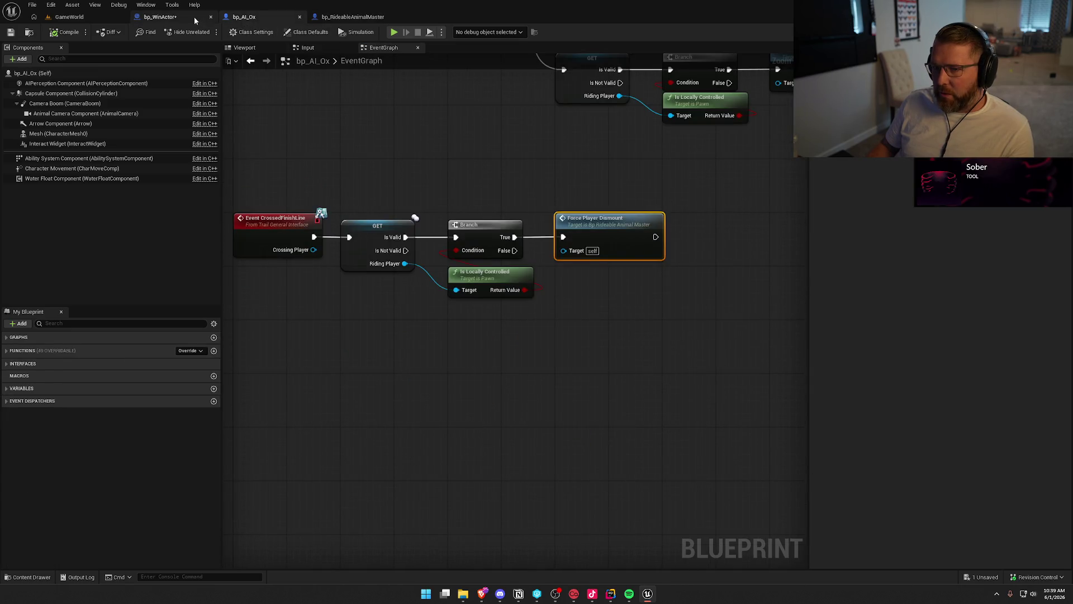
Step: Review bp_WinActor's Check End Game followed by Destroy Actor, then return to the GameWorld level
left_click(162, 17)
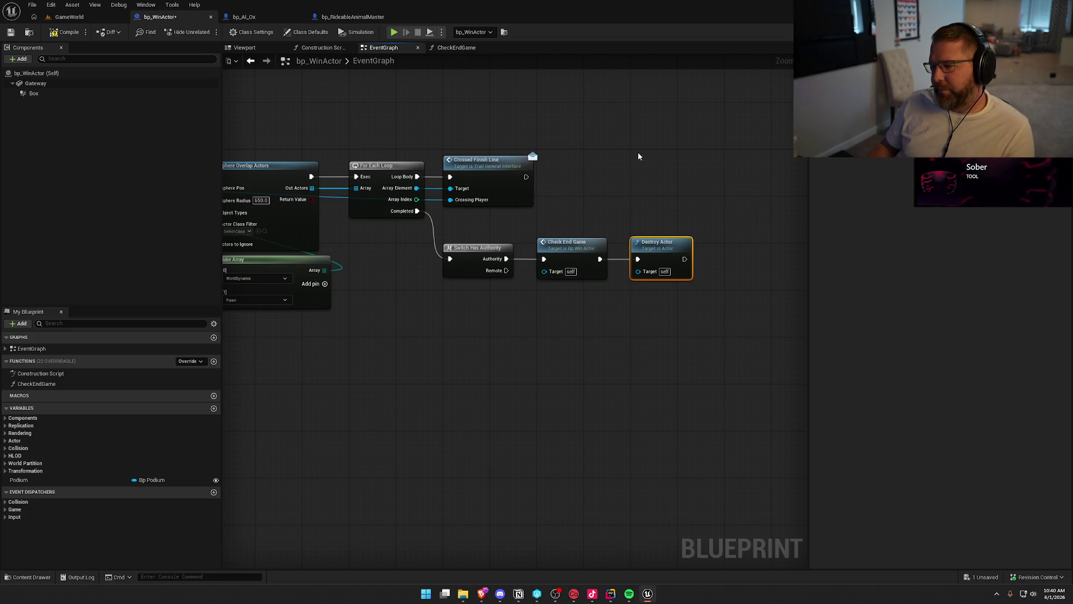
left_click(638, 152)
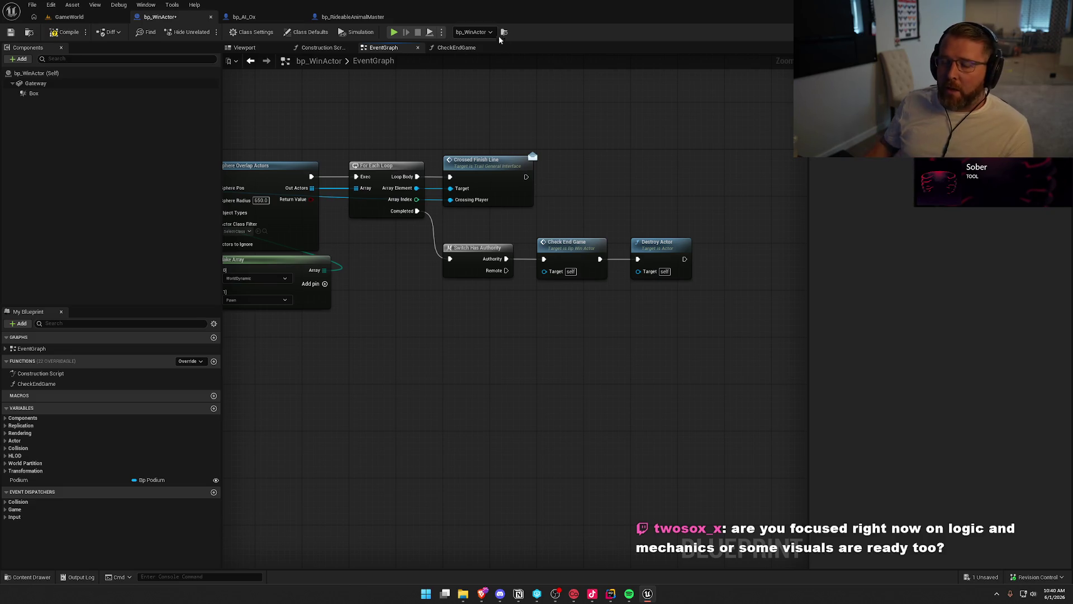
left_click(73, 20)
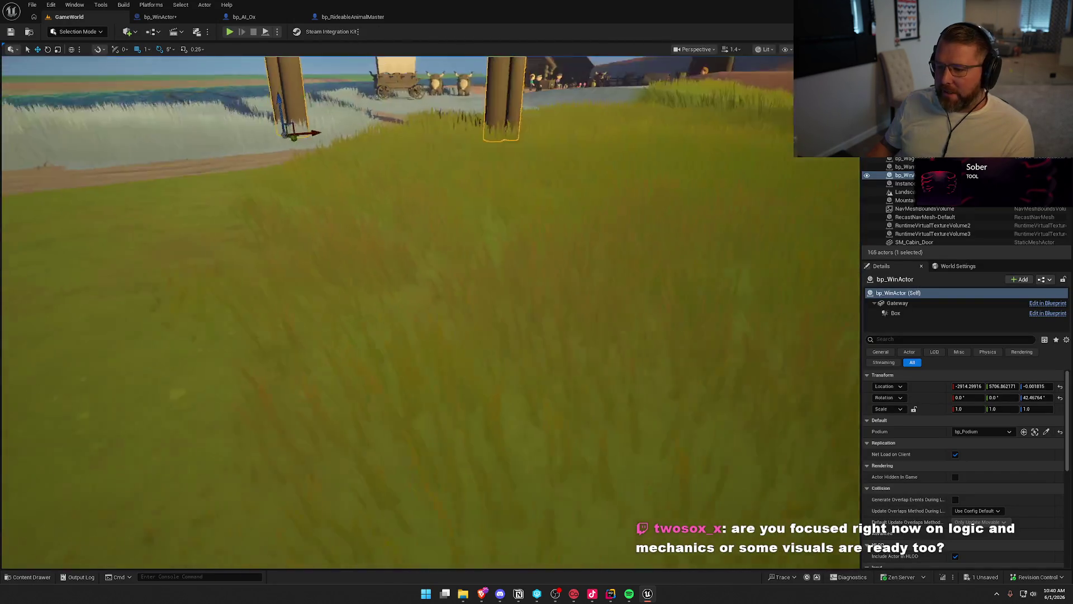
Step: Focus the level view on the finish gate, then select Force Player Dismount in bp_AI_Ox's EventGraph
key("f")
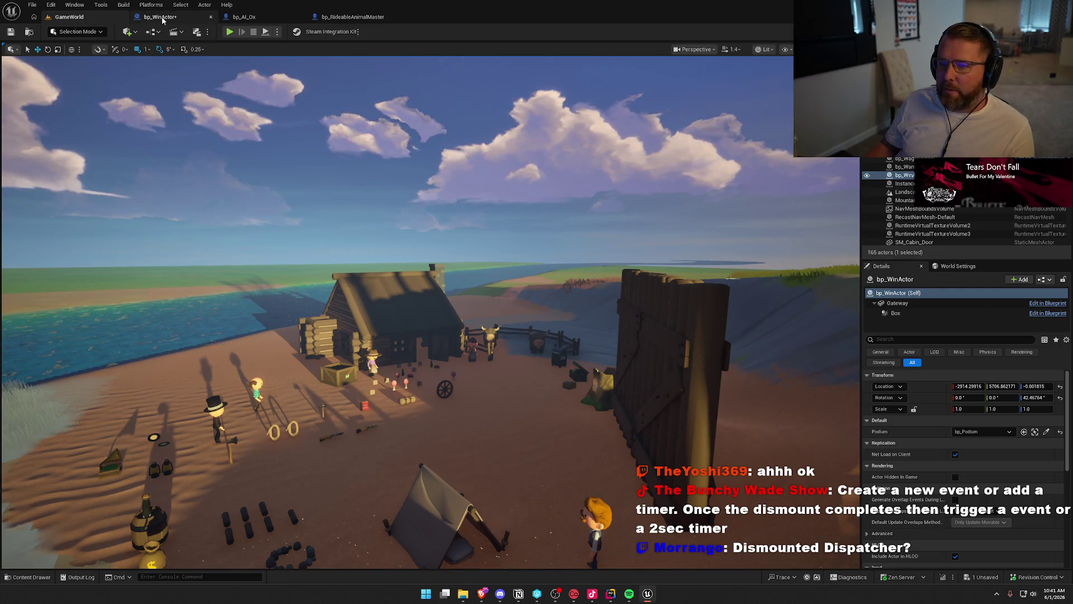
left_click(244, 17)
left_click_drag(550, 181, 734, 337)
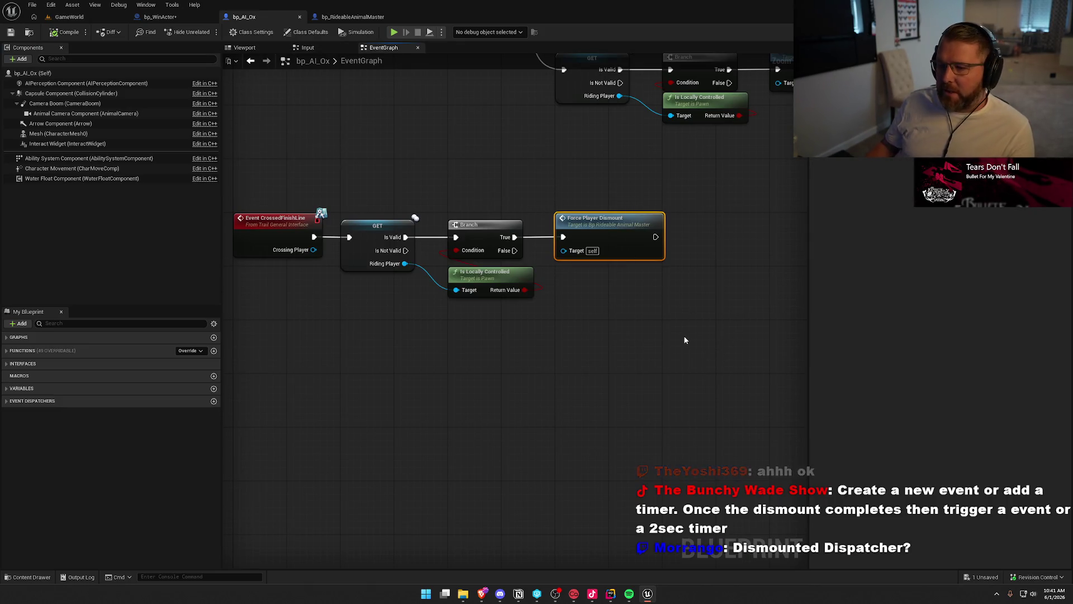
Step: Look over all nodes in bp_RideableAnimalMaster's Inputs graph, then return to the GameWorld level
left_click(353, 17)
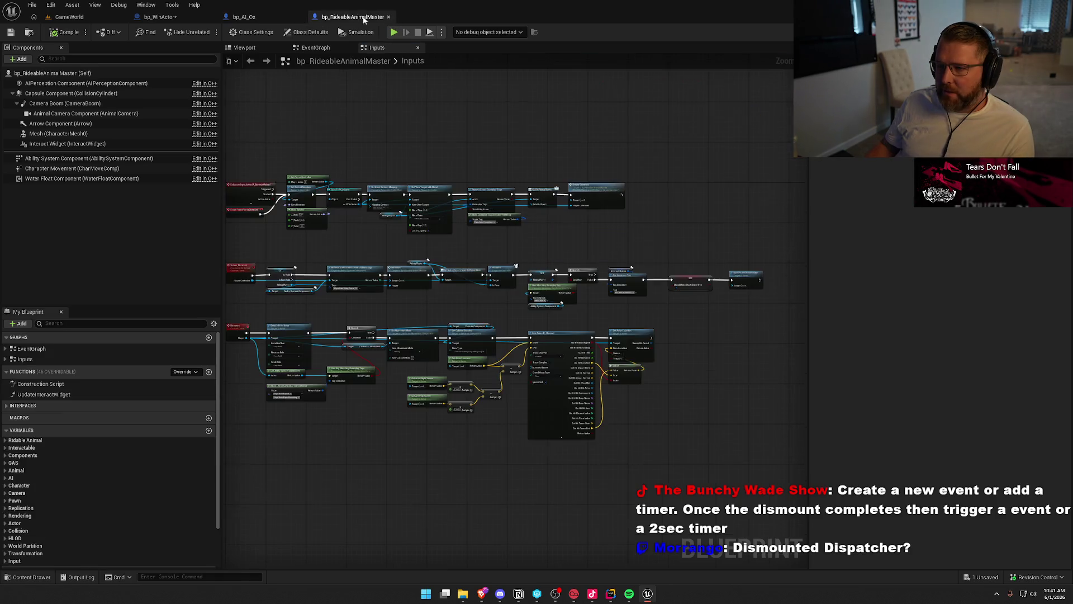
left_click_drag(278, 134, 750, 335)
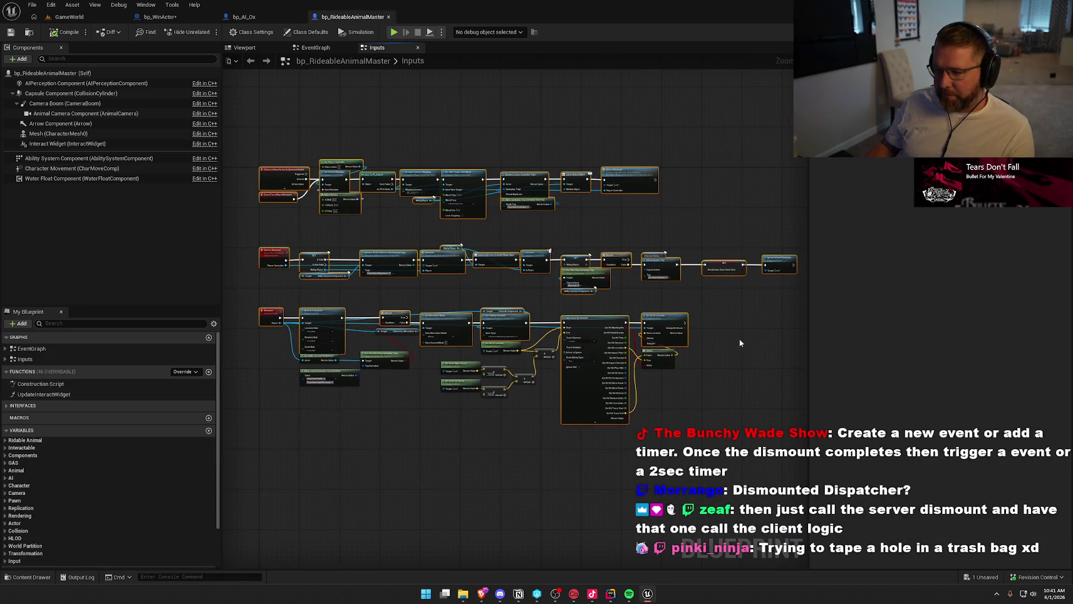
left_click(383, 122)
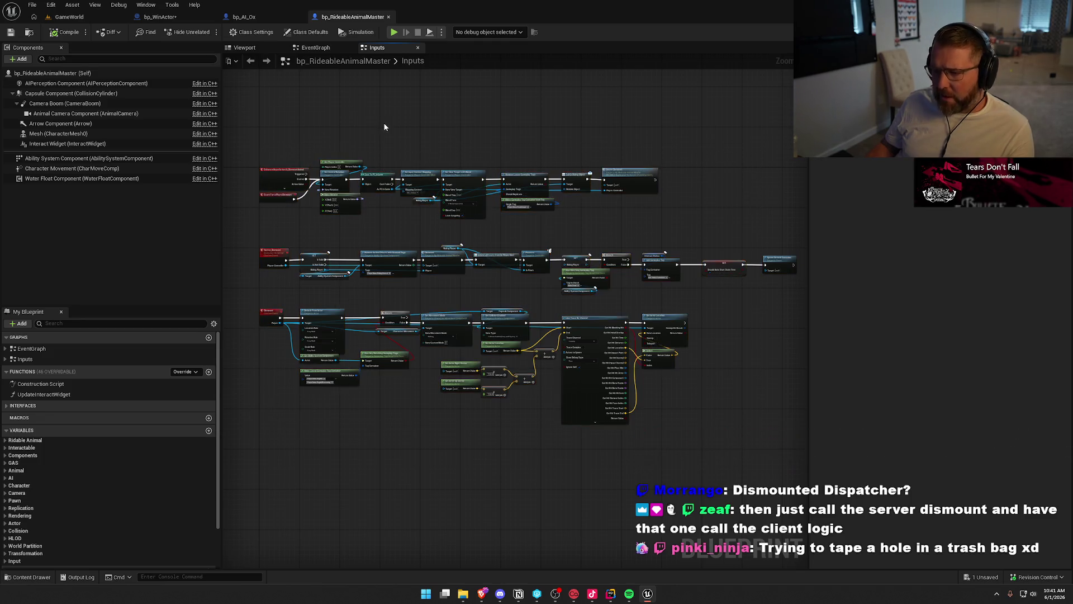
mouse_move(254, 136)
left_mouse_down()
mouse_move(641, 382)
mouse_move(795, 454)
mouse_move(787, 439)
left_mouse_up()
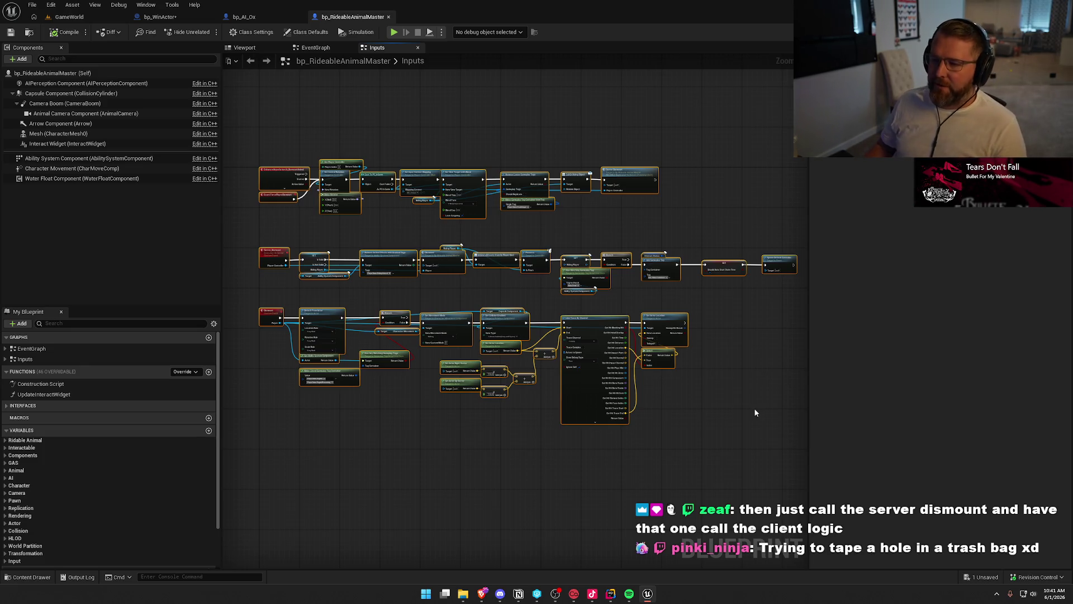
left_click_drag(756, 410, 735, 413)
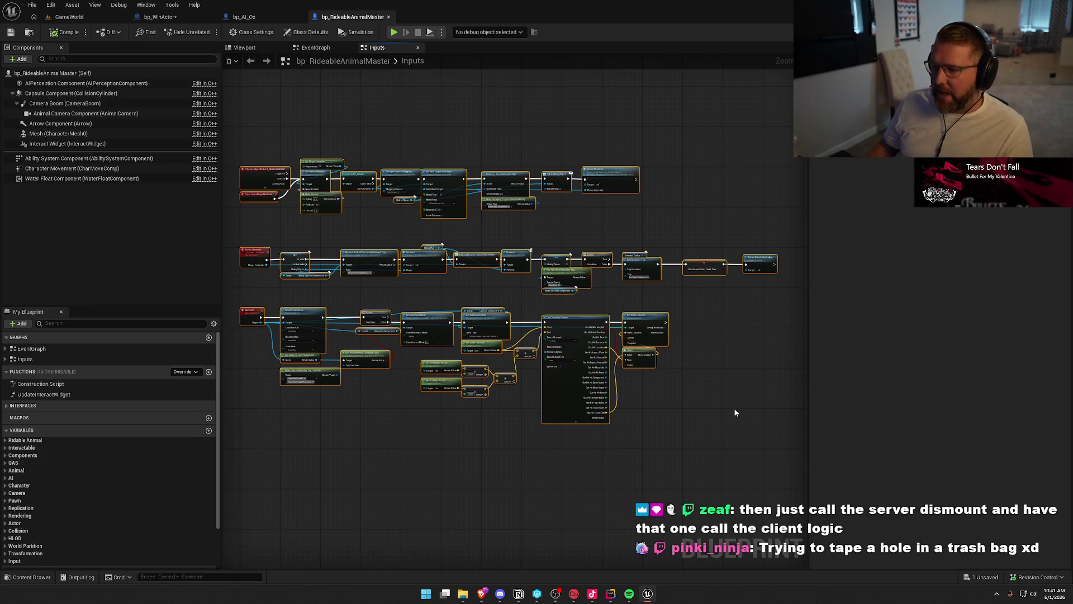
left_click(734, 413)
left_click_drag(250, 134, 756, 444)
left_click(89, 18)
Step: Play-test the level by walking the character past the gate pillars to an ox, then return to bp_RideableAnimalMaster
left_click(229, 32)
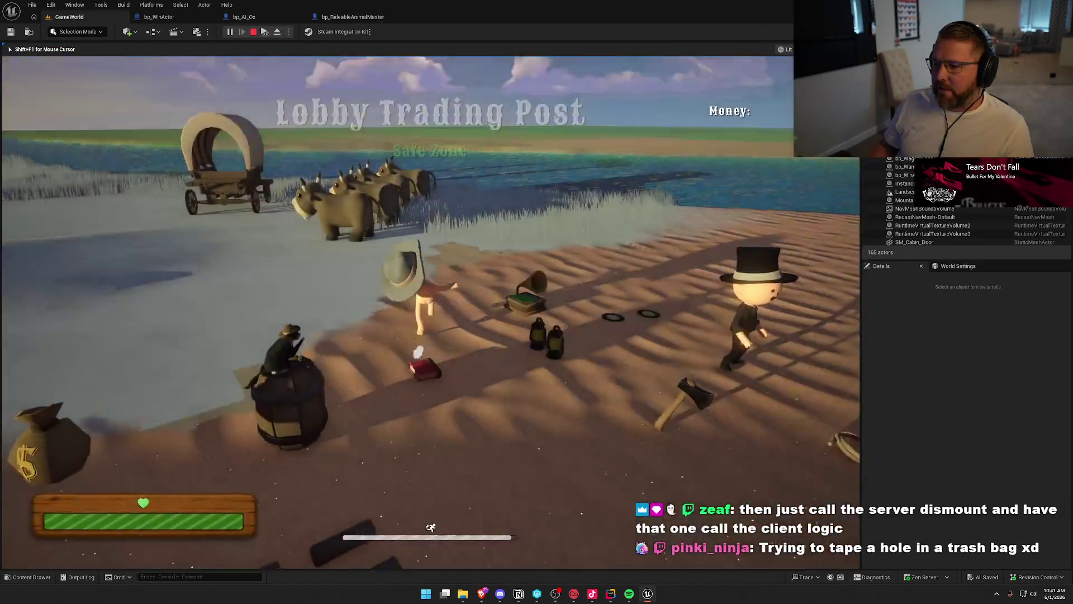
key("e")
key("e")
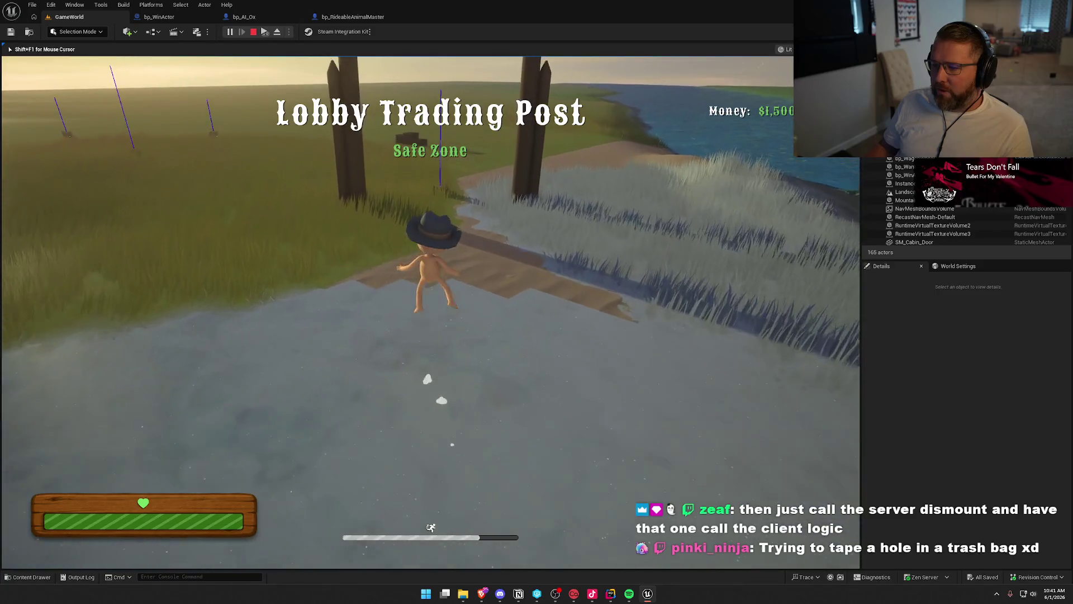
key("w")
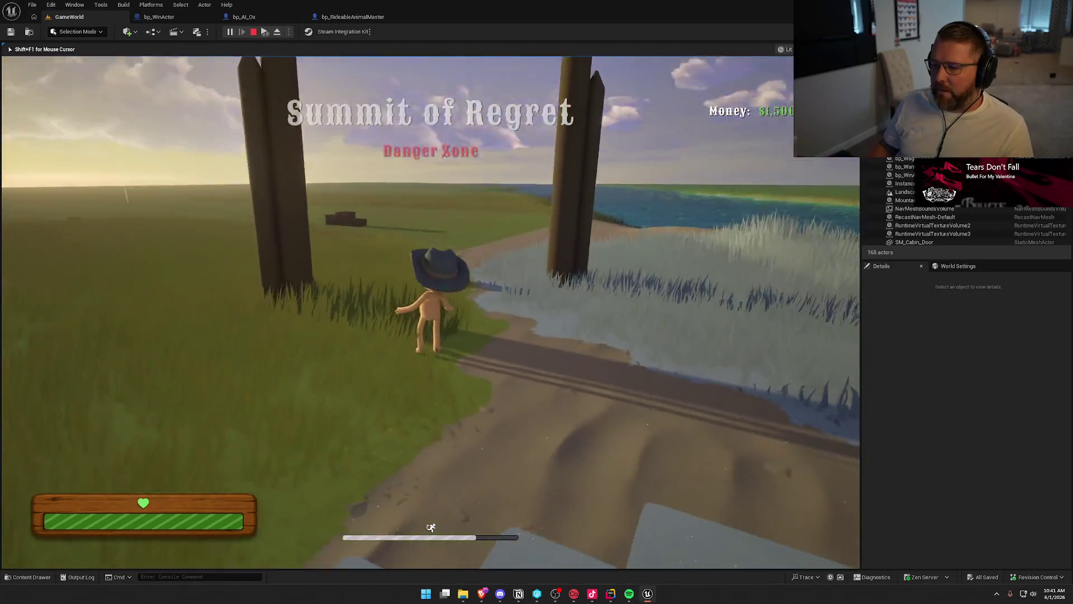
key("w")
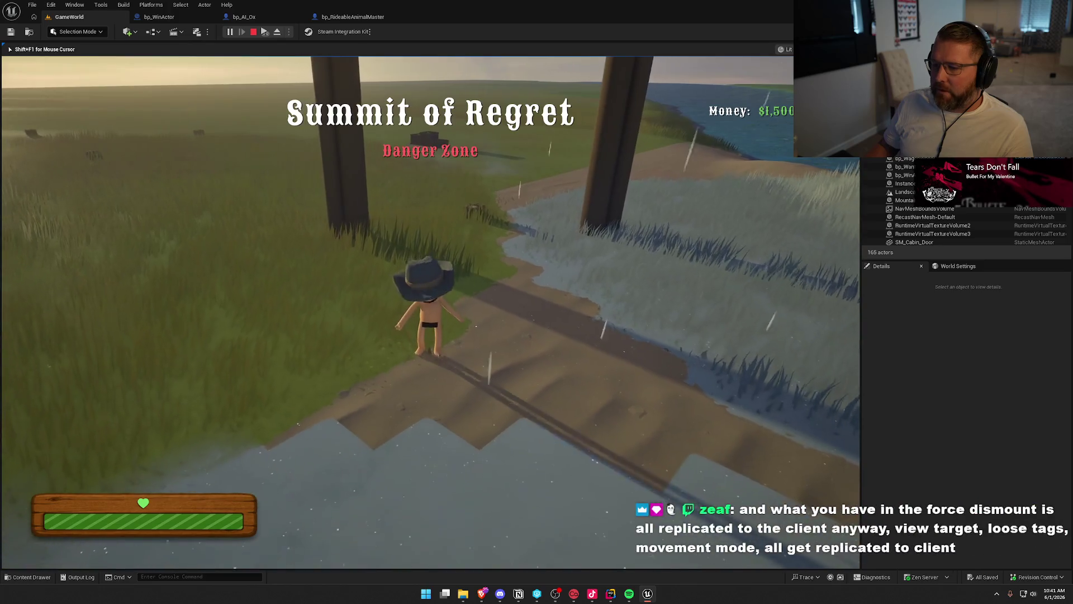
key("w")
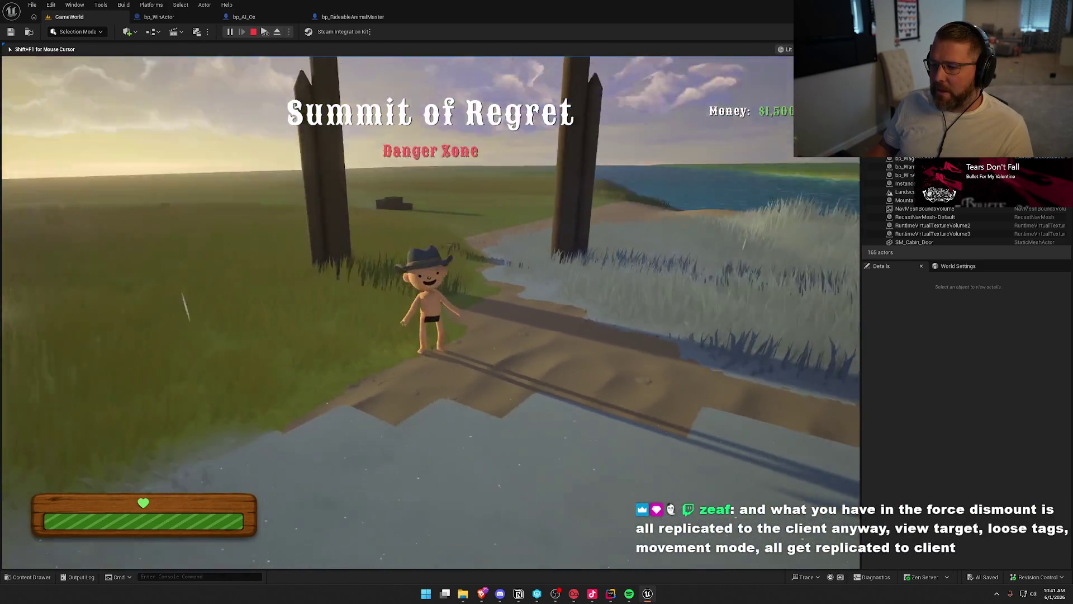
key("w")
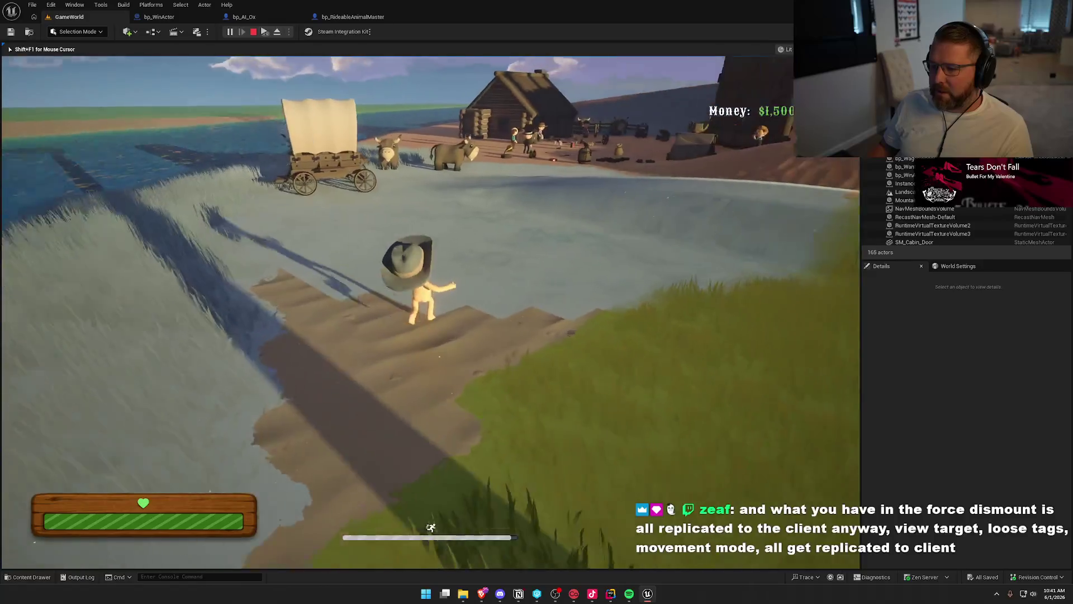
key("w")
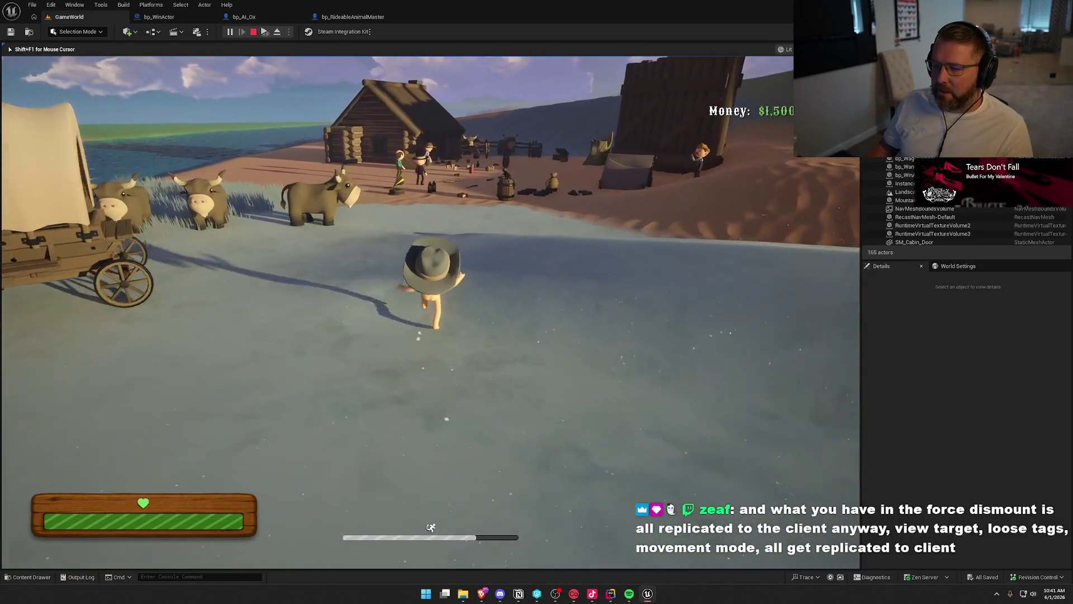
key("w")
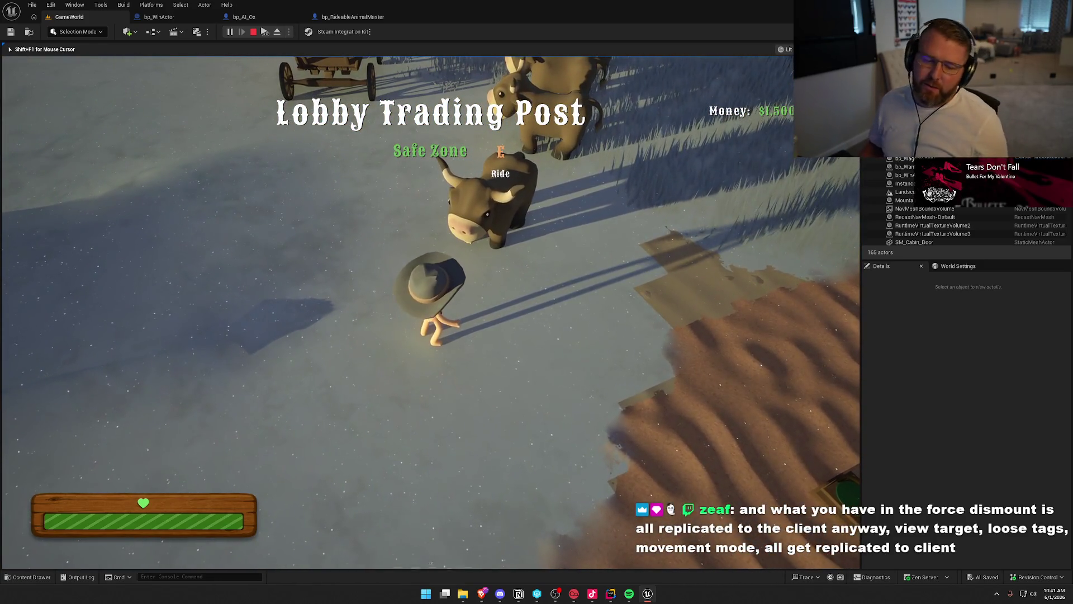
key("Escape")
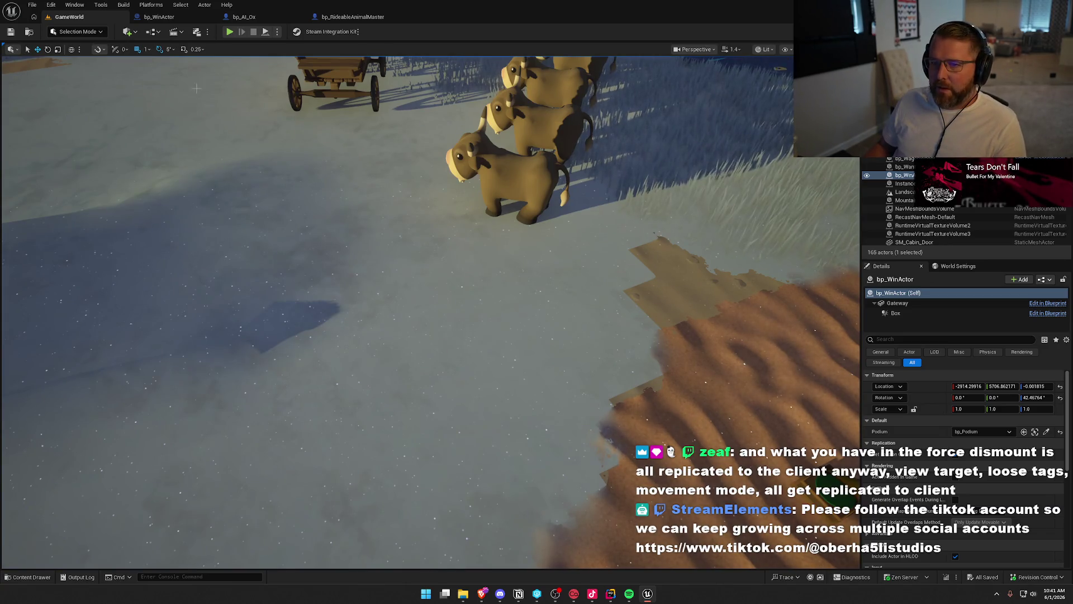
left_click(350, 18)
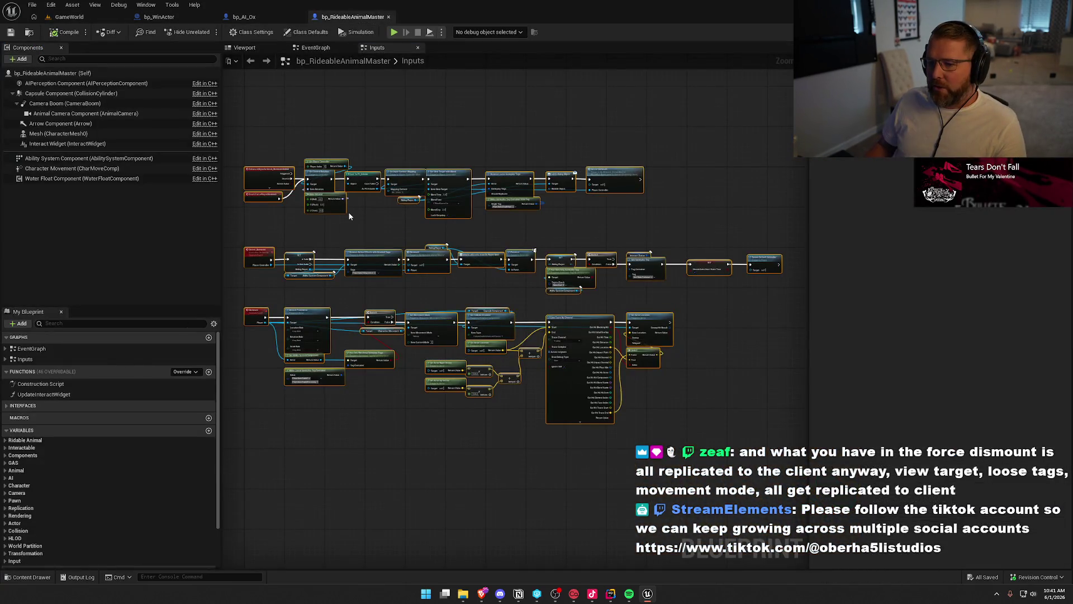
scroll(380, 218, "up", 4)
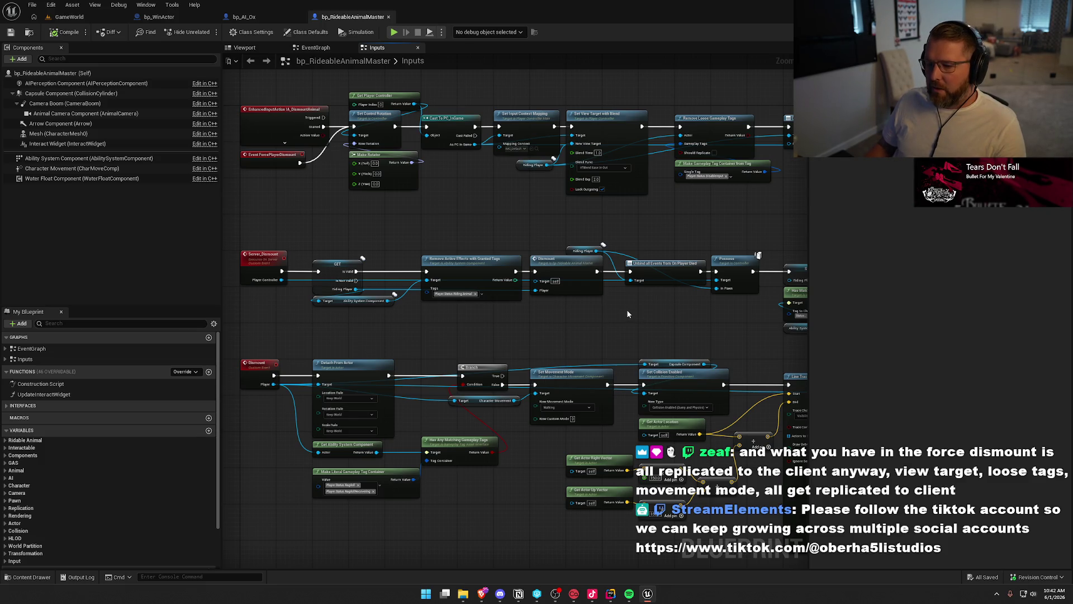
mouse_move(627, 313)
left_mouse_down()
mouse_move(223, 268)
mouse_move(726, 256)
left_mouse_up()
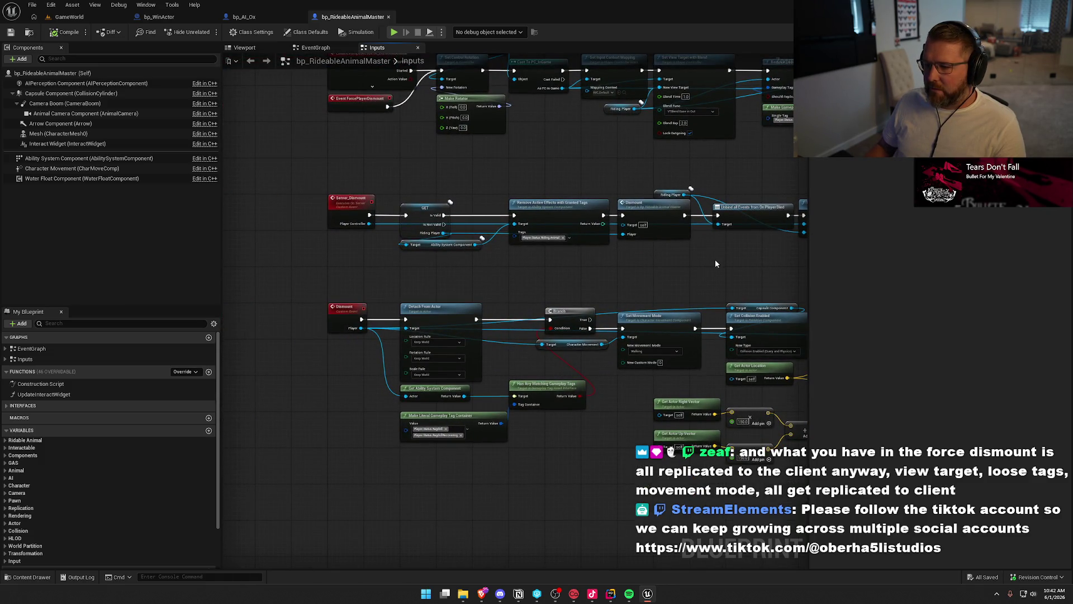
scroll(715, 260, "down", 1)
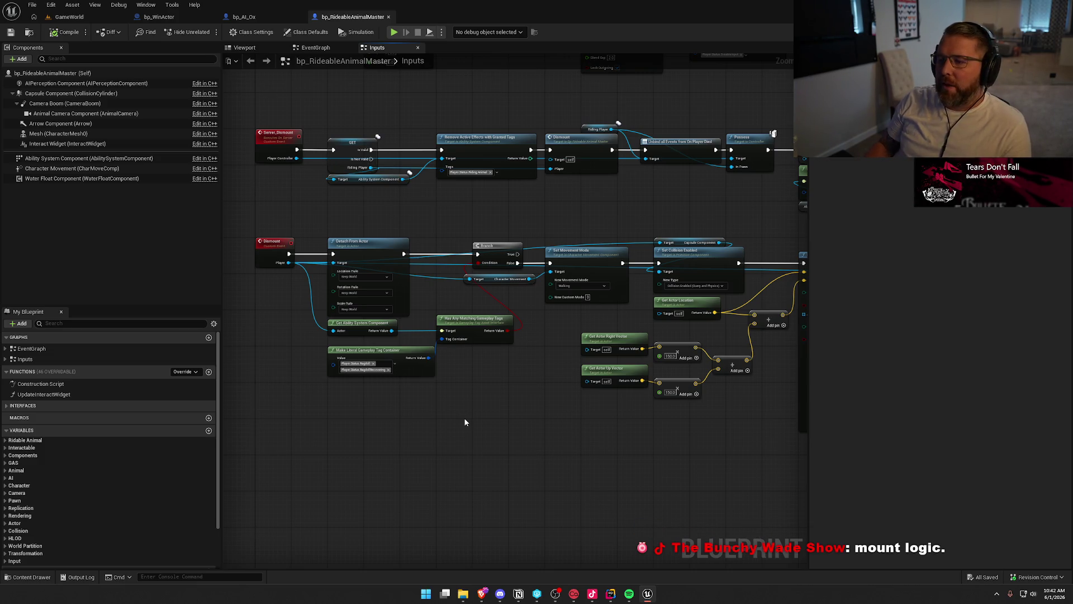
key("Home")
scroll(606, 283, "up", 2)
left_click(584, 205)
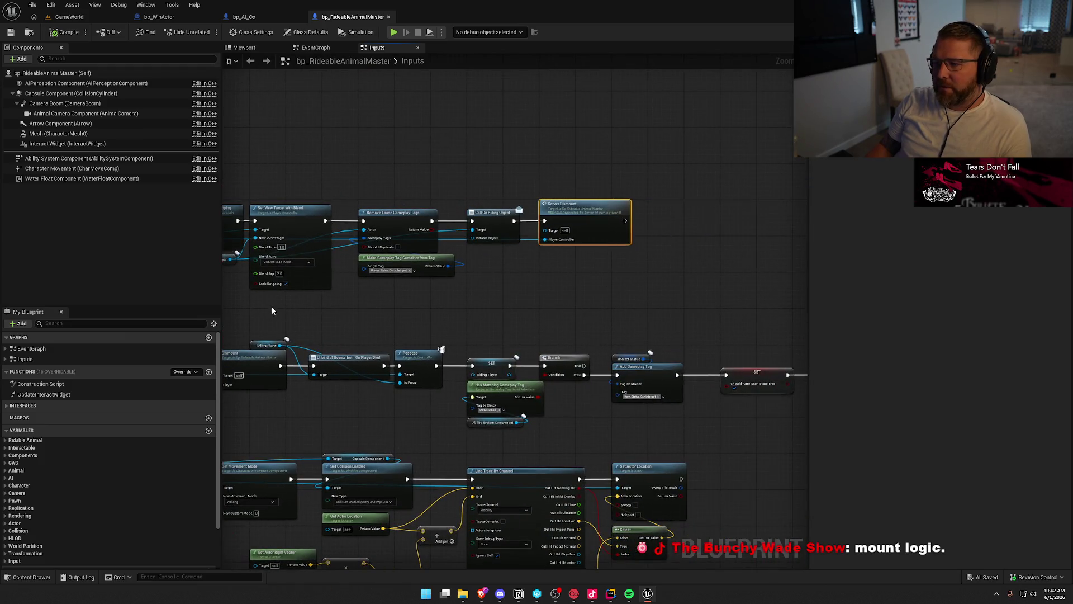
left_click(338, 233)
mouse_move(338, 233)
left_mouse_down()
mouse_move(397, 225)
mouse_move(407, 237)
mouse_move(435, 221)
left_mouse_up()
scroll(397, 226, "down", 2)
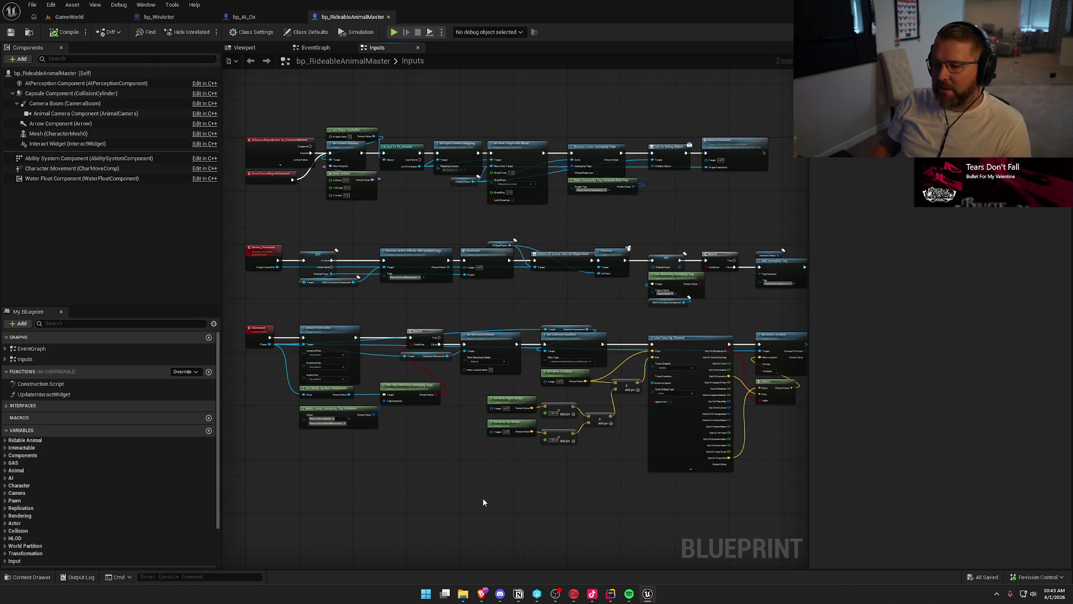
left_click_drag(488, 494, 282, 495)
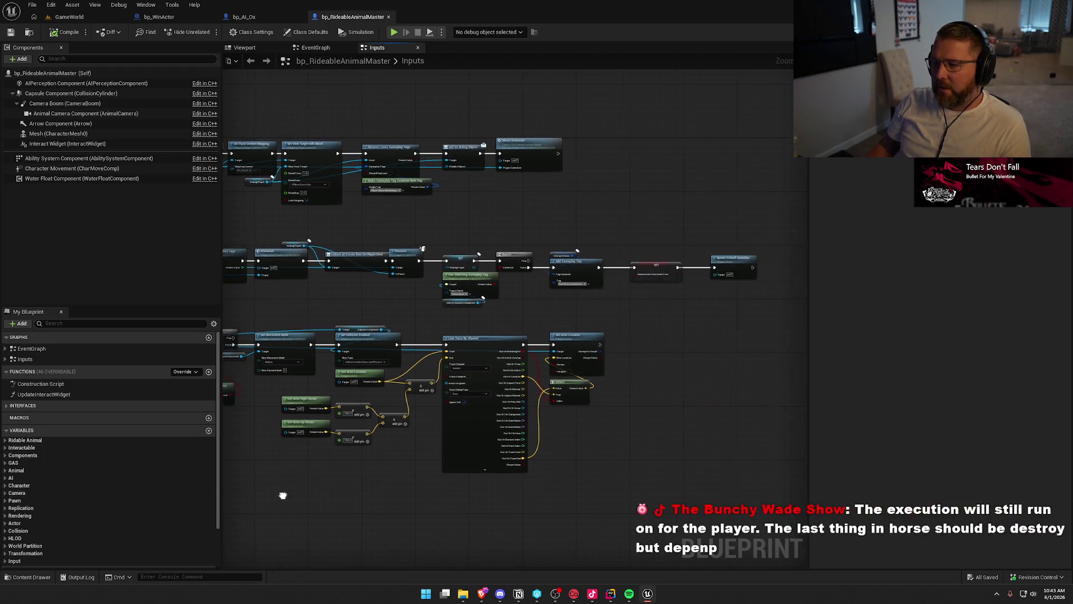
left_click_drag(427, 417, 653, 311)
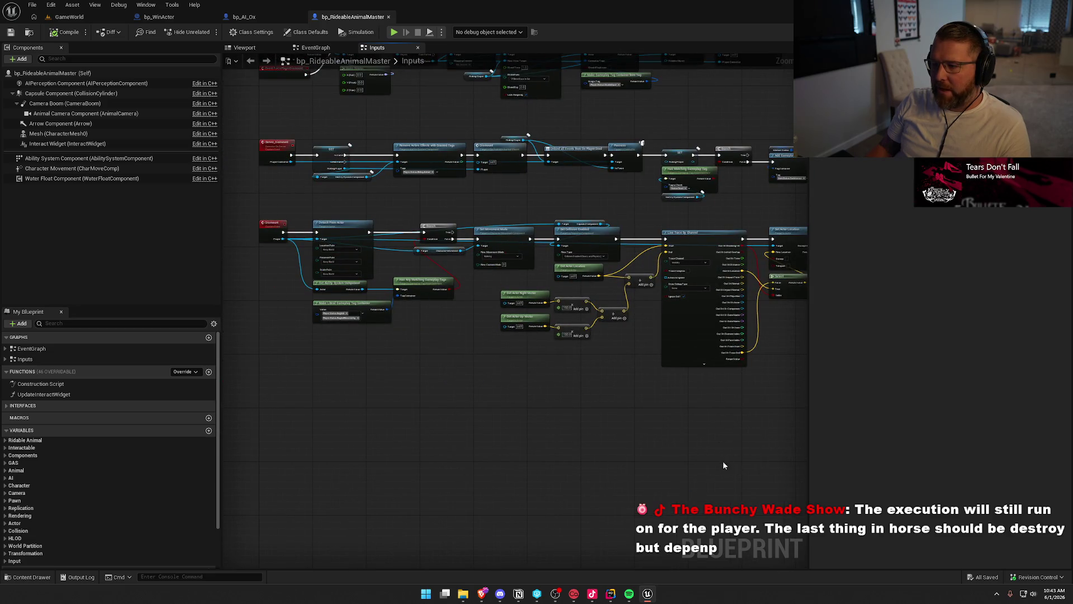
mouse_move(661, 453)
left_mouse_down()
mouse_move(594, 481)
mouse_move(587, 522)
left_mouse_up()
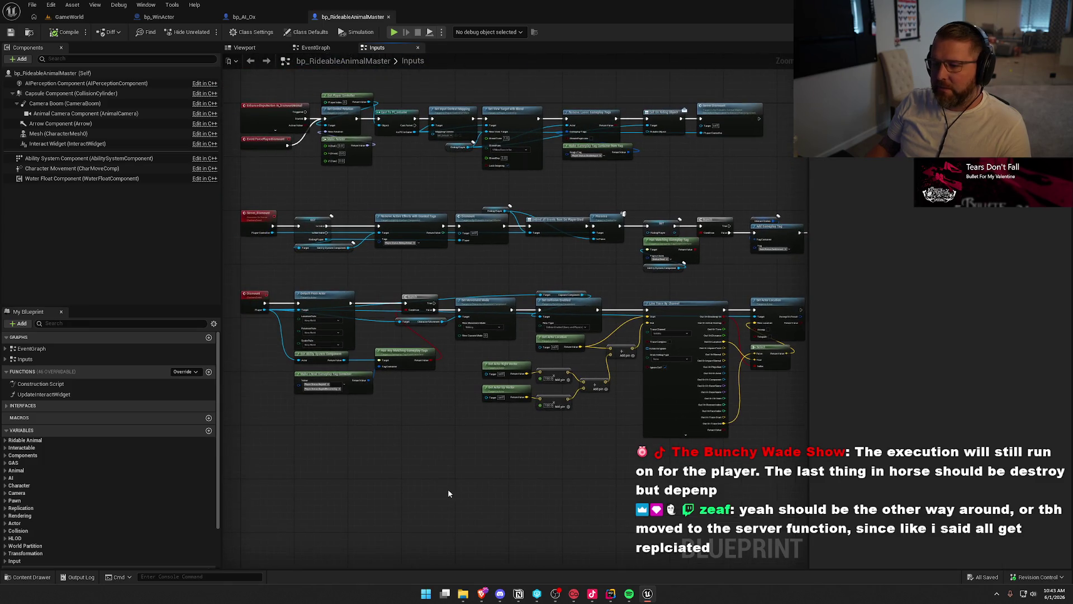
scroll(449, 493, "up", 5)
mouse_move(357, 217)
left_mouse_down()
mouse_move(425, 301)
mouse_move(747, 312)
mouse_move(472, 325)
mouse_move(598, 300)
left_mouse_up()
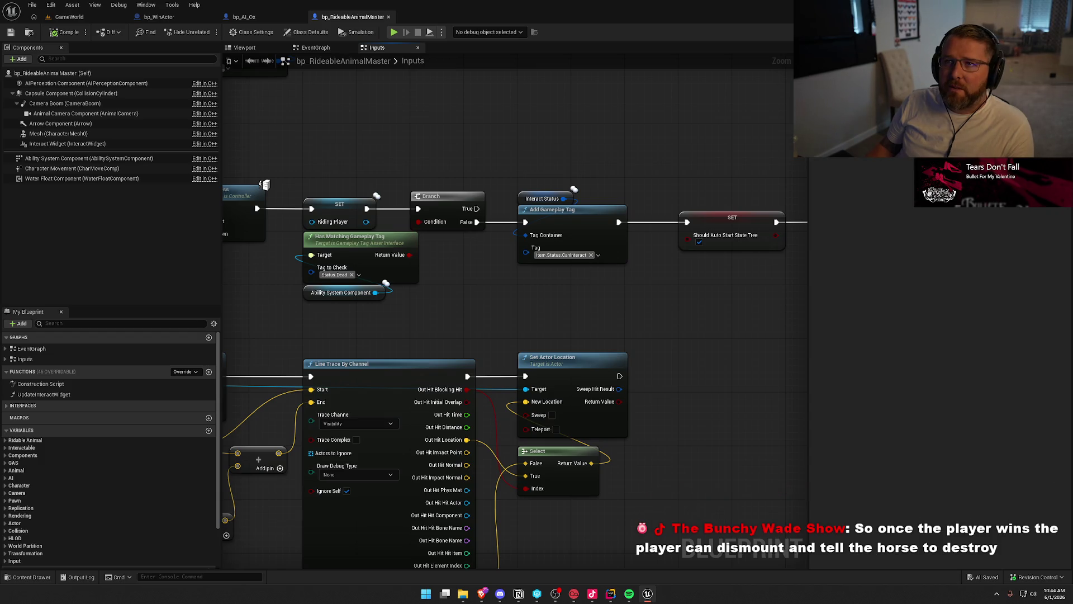
Step: Review the Server_Dismount and Dismount events, then focus the GameWorld viewport on the bp_WinActor gateway
left_click_drag(370, 98, 411, 192)
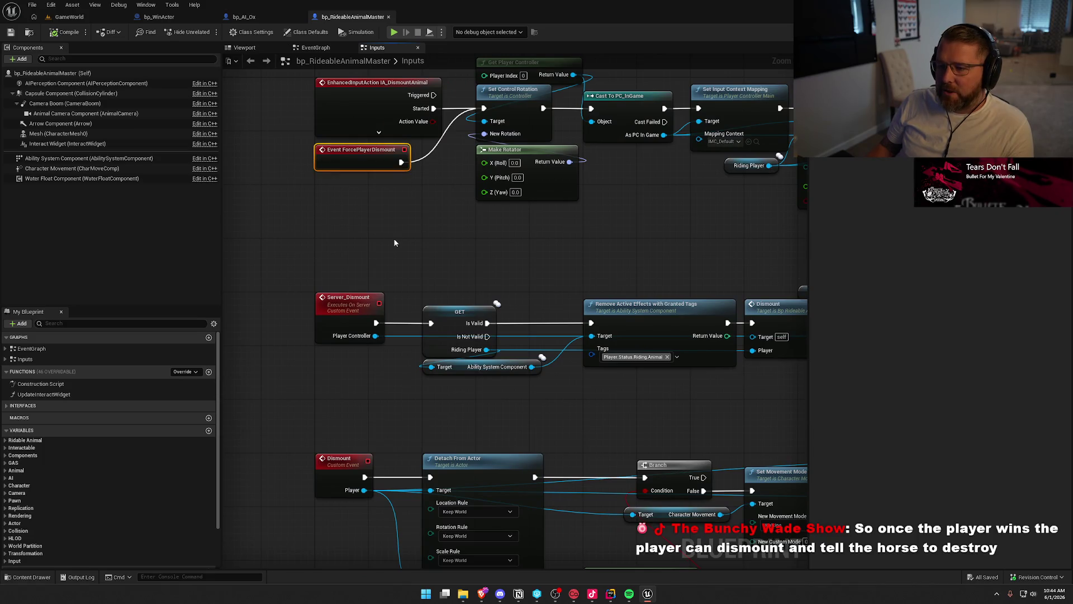
mouse_move(515, 250)
left_mouse_down()
mouse_move(465, 233)
mouse_move(646, 227)
mouse_move(621, 221)
mouse_move(542, 148)
left_mouse_up()
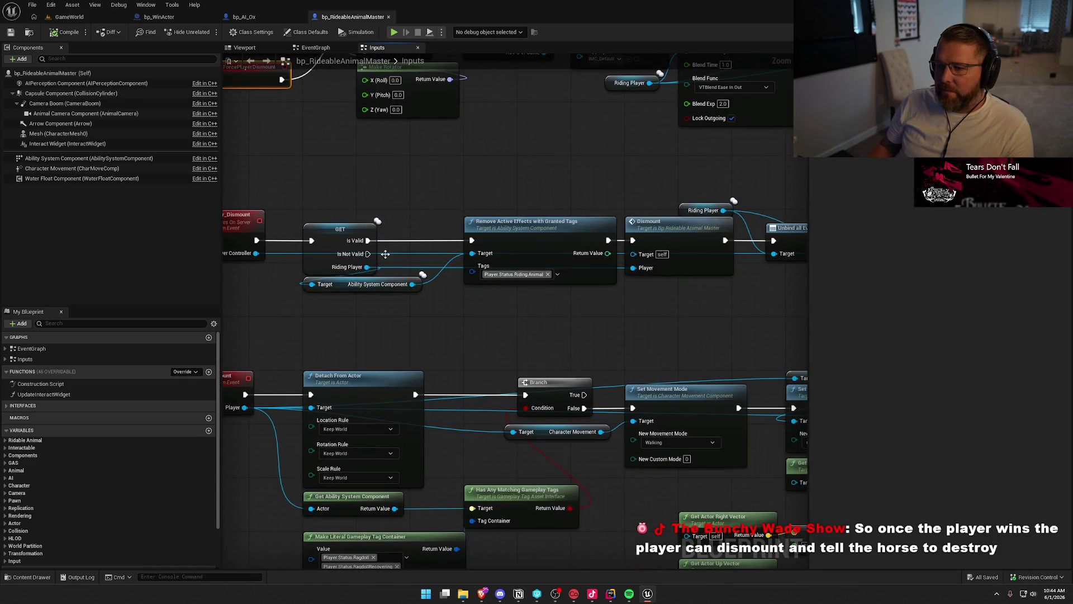
mouse_move(354, 230)
left_mouse_down()
mouse_move(321, 235)
mouse_move(277, 155)
mouse_move(420, 136)
mouse_move(629, 326)
left_mouse_up()
mouse_move(465, 288)
left_mouse_down()
mouse_move(537, 321)
mouse_move(505, 301)
left_mouse_up()
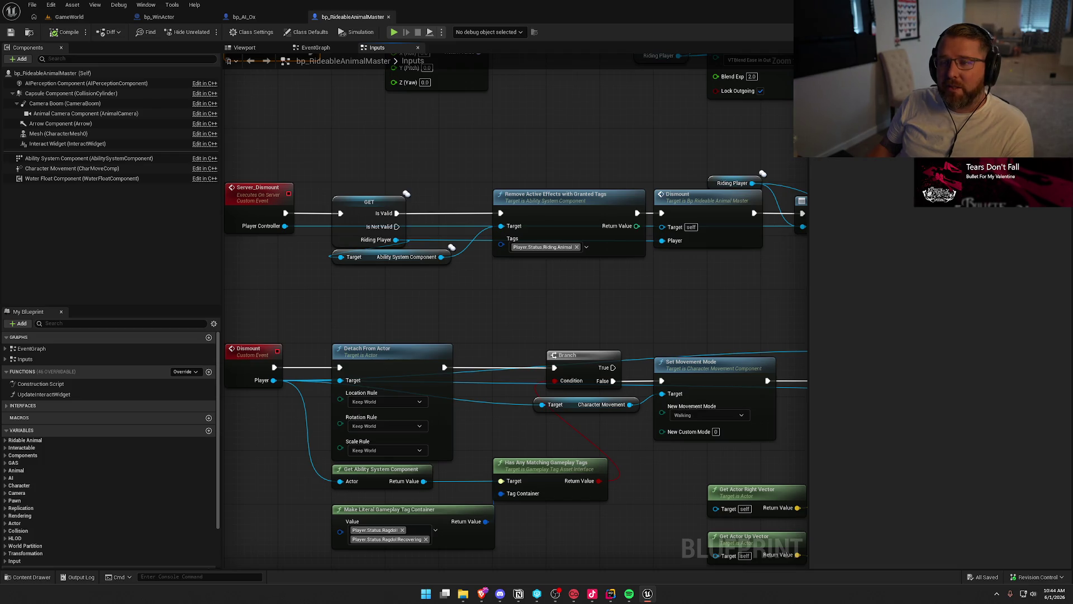
left_click(67, 17)
key("f")
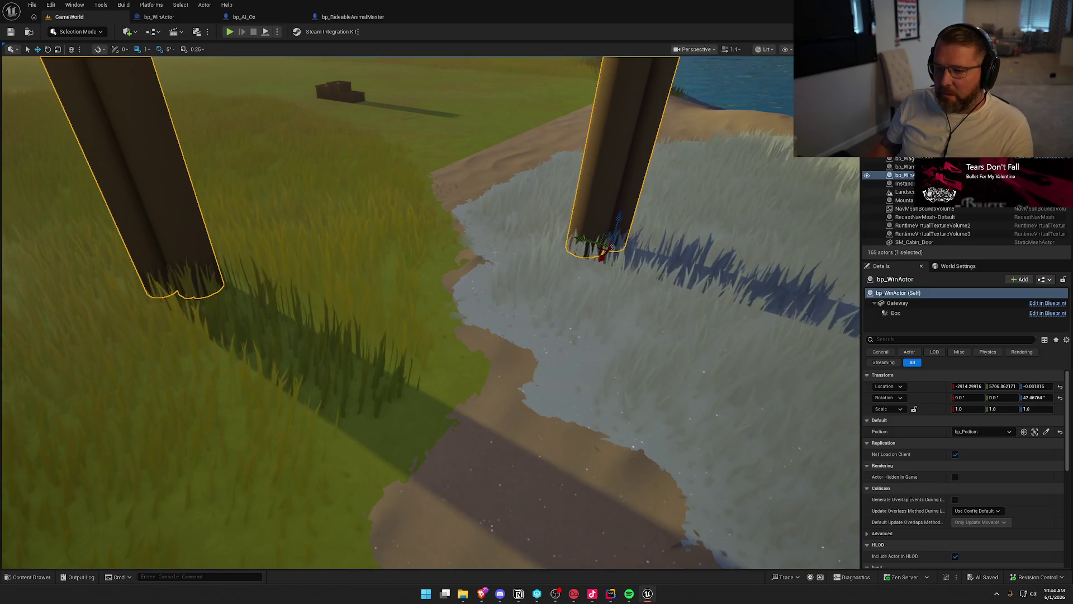
Step: Look around the bp_WinActor gateway, deselect it, and return to the bp_RideableAnimalMaster Inputs graph
mouse_move(579, 218)
left_mouse_down()
mouse_move(531, 249)
mouse_move(559, 240)
left_mouse_up()
key("Escape")
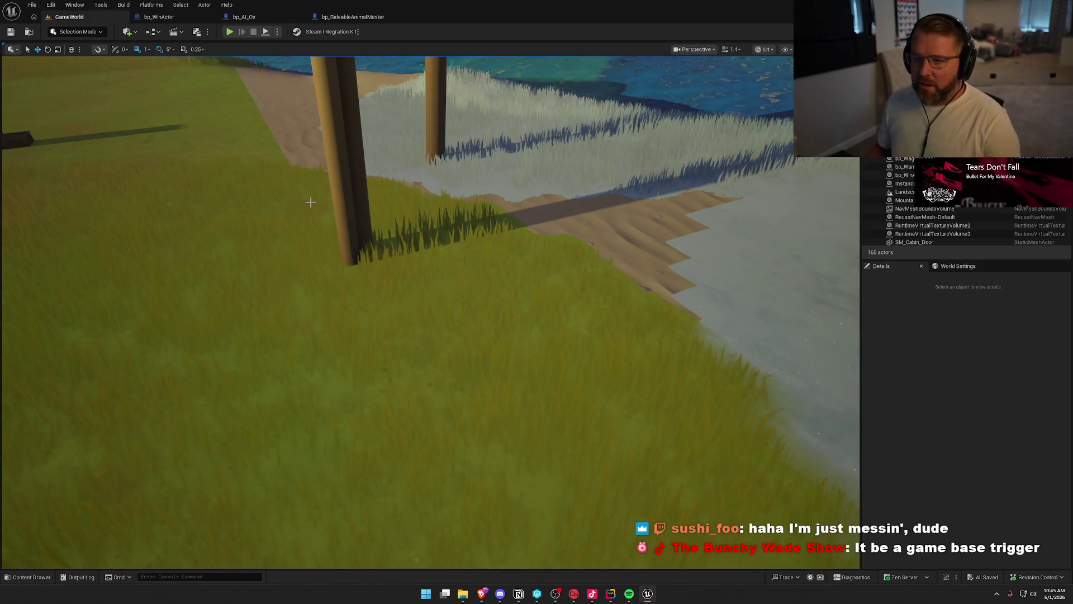
left_click(353, 17)
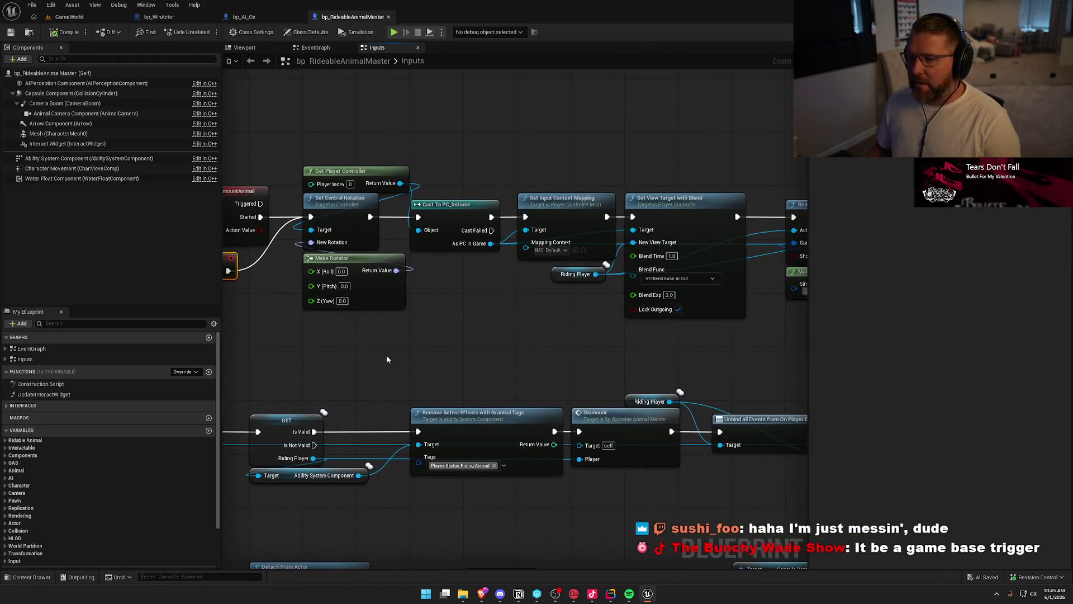
left_click_drag(592, 388, 470, 344)
left_click(469, 212)
mouse_move(470, 233)
left_mouse_down()
mouse_move(300, 310)
mouse_move(378, 281)
left_mouse_up()
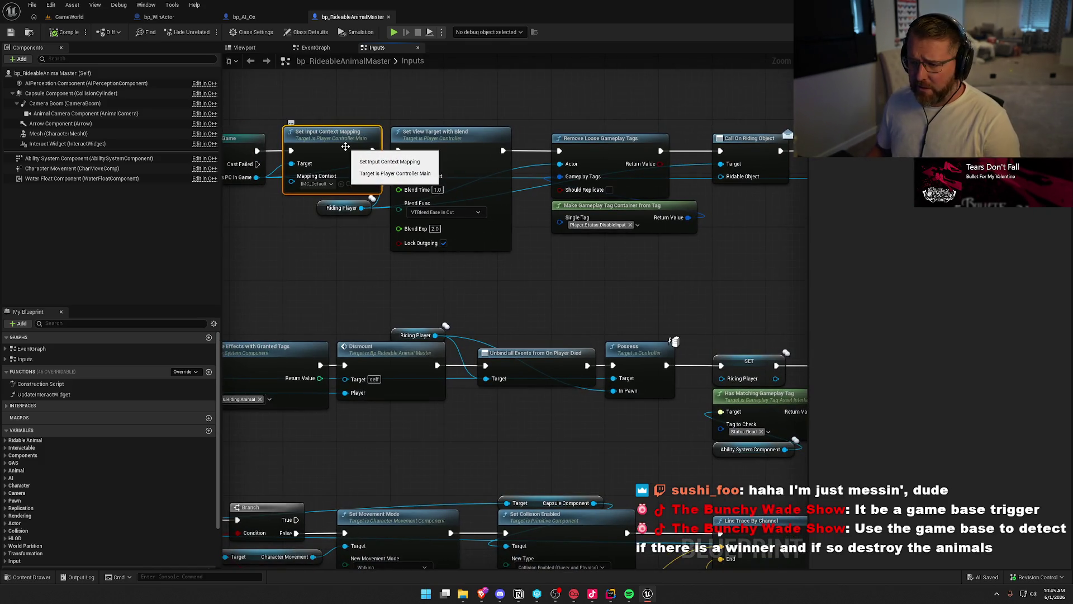
left_click(448, 156)
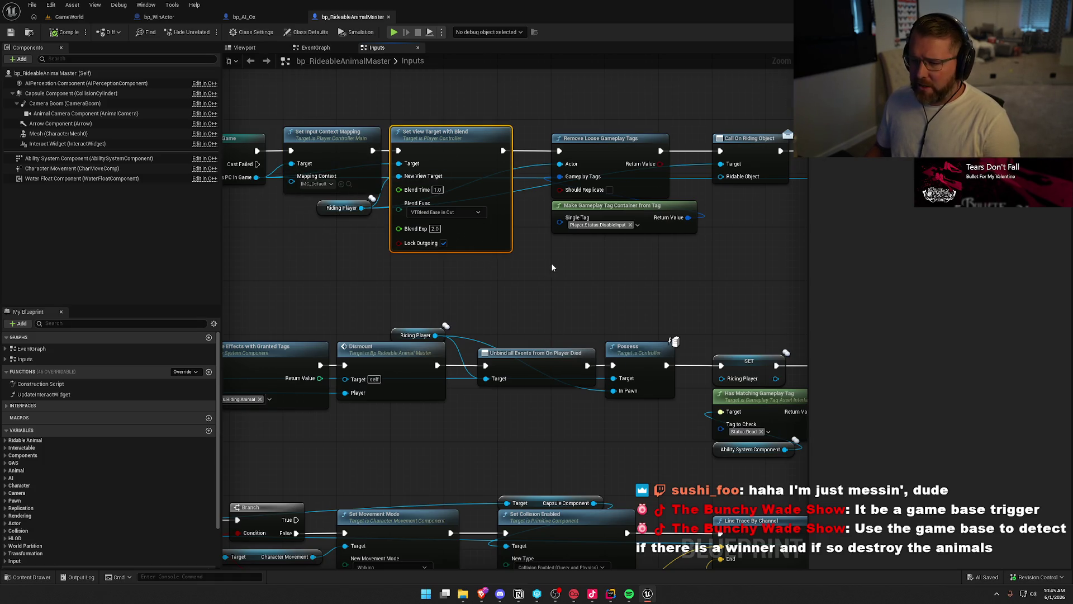
left_click_drag(482, 293, 307, 85)
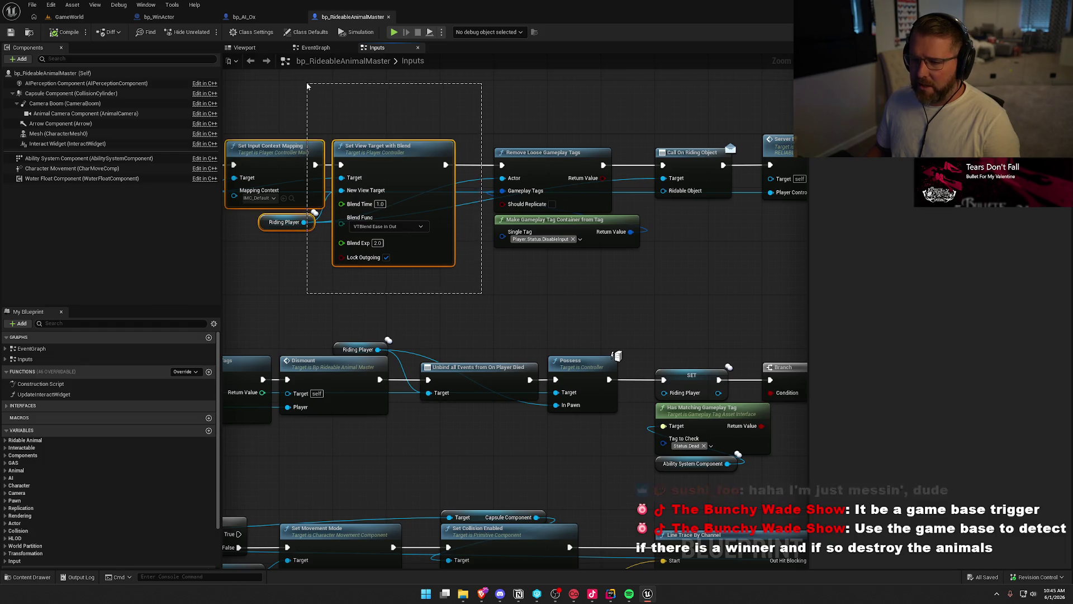
left_click(543, 285)
mouse_move(567, 309)
left_mouse_down()
mouse_move(429, 296)
mouse_move(449, 200)
mouse_move(355, 154)
left_mouse_up()
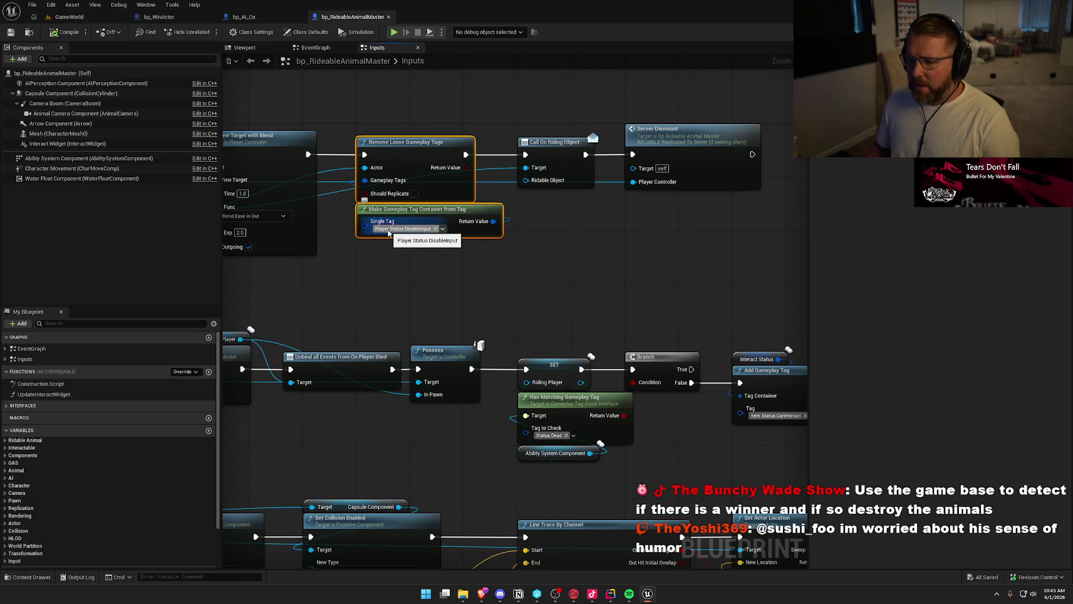
left_click(528, 268)
left_click_drag(528, 268, 352, 207)
left_click_drag(552, 269, 349, 207)
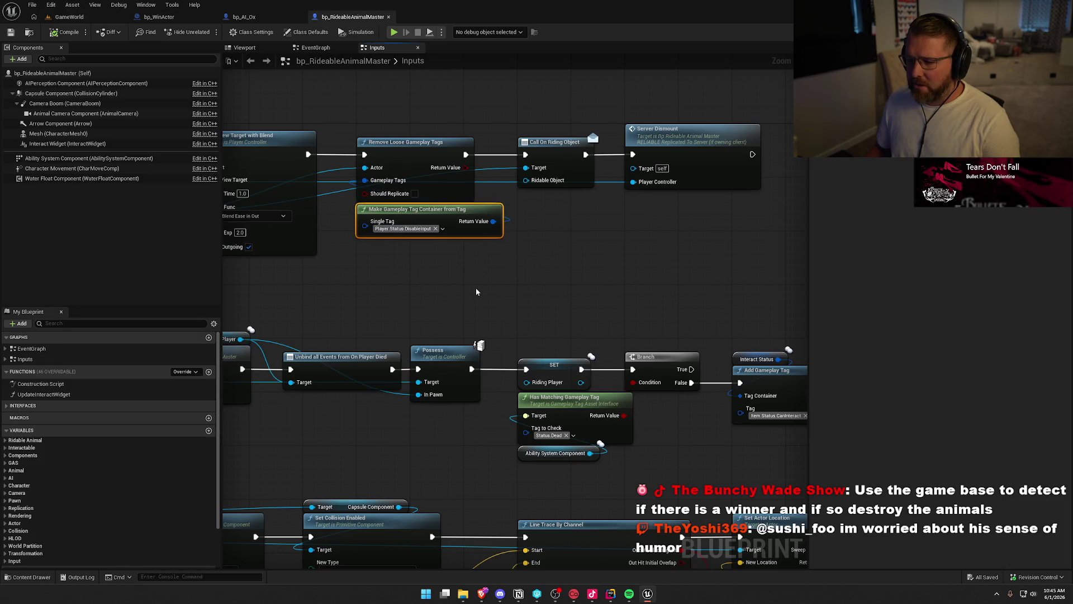
mouse_move(536, 282)
left_mouse_down()
mouse_move(352, 205)
mouse_move(343, 135)
left_mouse_up()
mouse_move(506, 245)
left_mouse_down()
mouse_move(413, 250)
mouse_move(481, 240)
mouse_move(427, 99)
mouse_move(427, 112)
left_mouse_up()
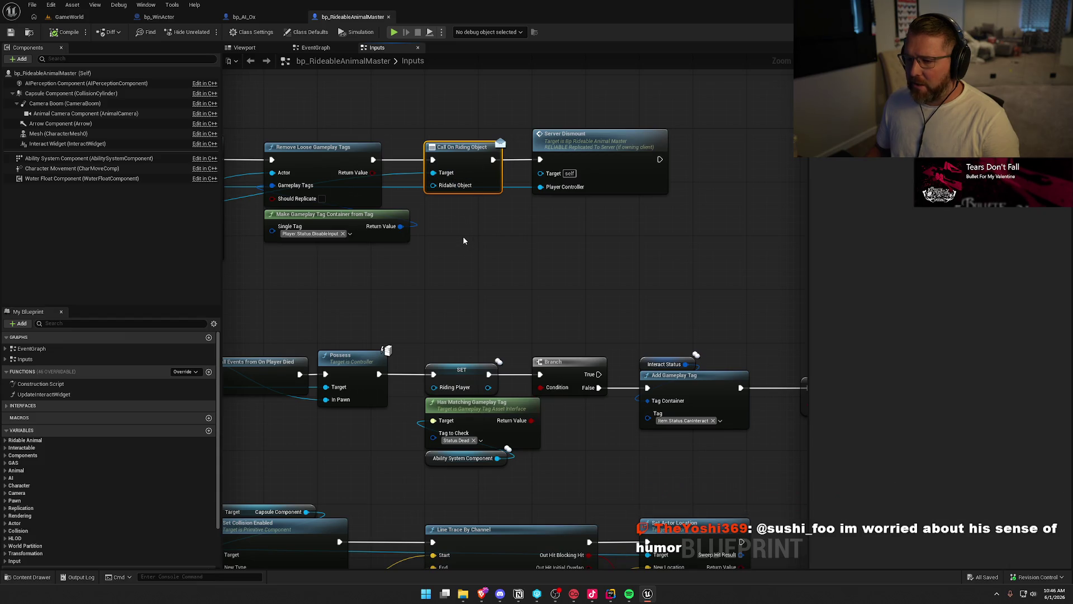
left_click(461, 258)
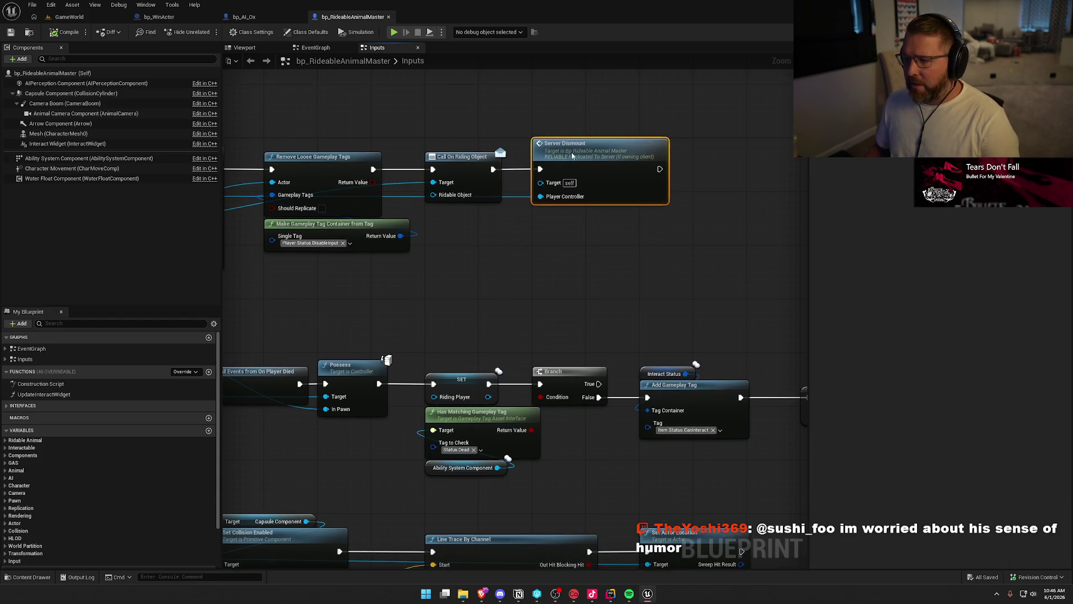
scroll(537, 271, "down", 3)
left_click_drag(548, 256, 631, 248)
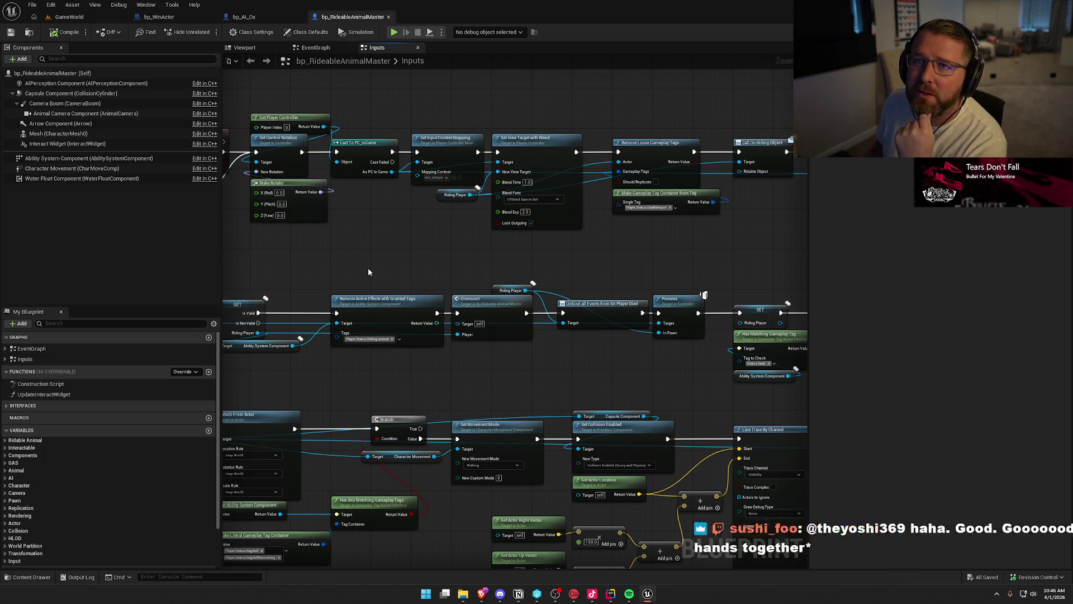
Step: Zoom out and review the top row of mount-logic nodes in the Inputs graph, then go to GameWorld
scroll(369, 271, "down", 4)
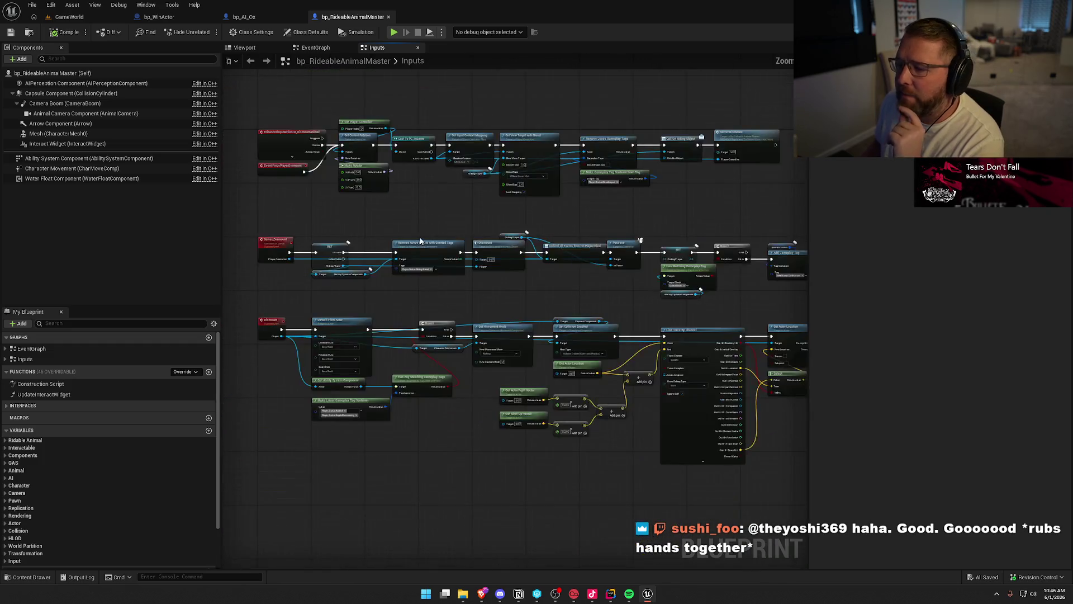
mouse_move(265, 133)
left_mouse_down()
mouse_move(402, 363)
mouse_move(765, 483)
left_mouse_up()
left_click(598, 408)
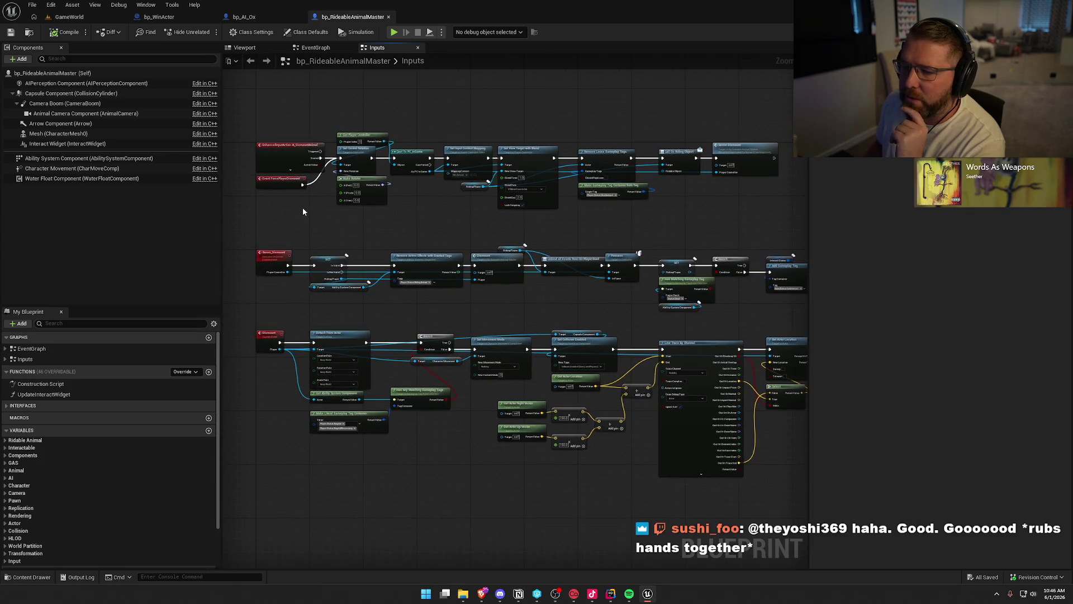
mouse_move(250, 116)
left_mouse_down()
mouse_move(500, 216)
mouse_move(765, 214)
left_mouse_up()
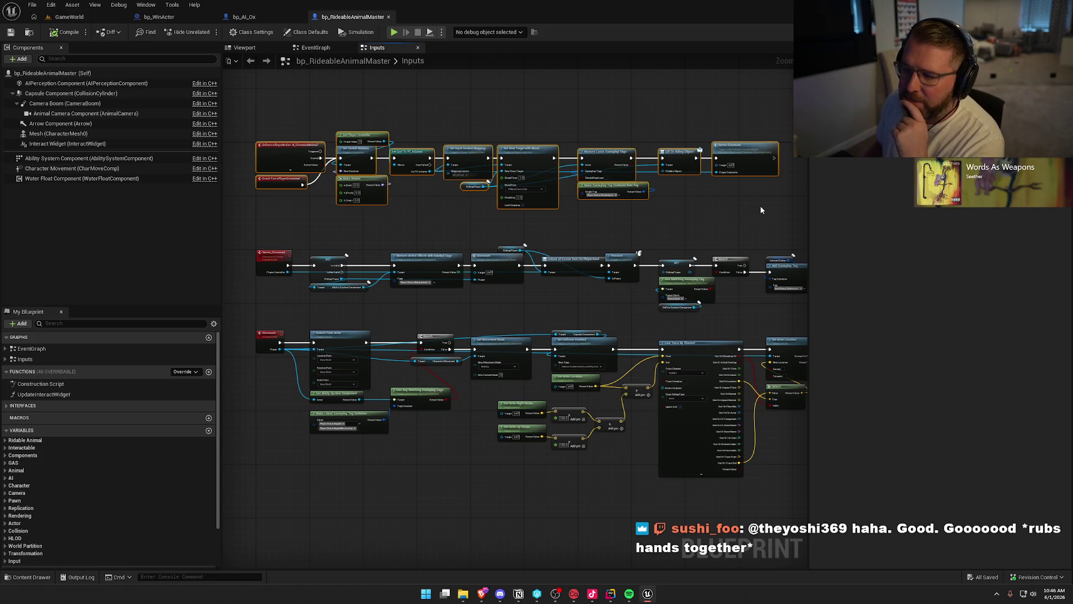
left_click_drag(760, 209, 716, 210)
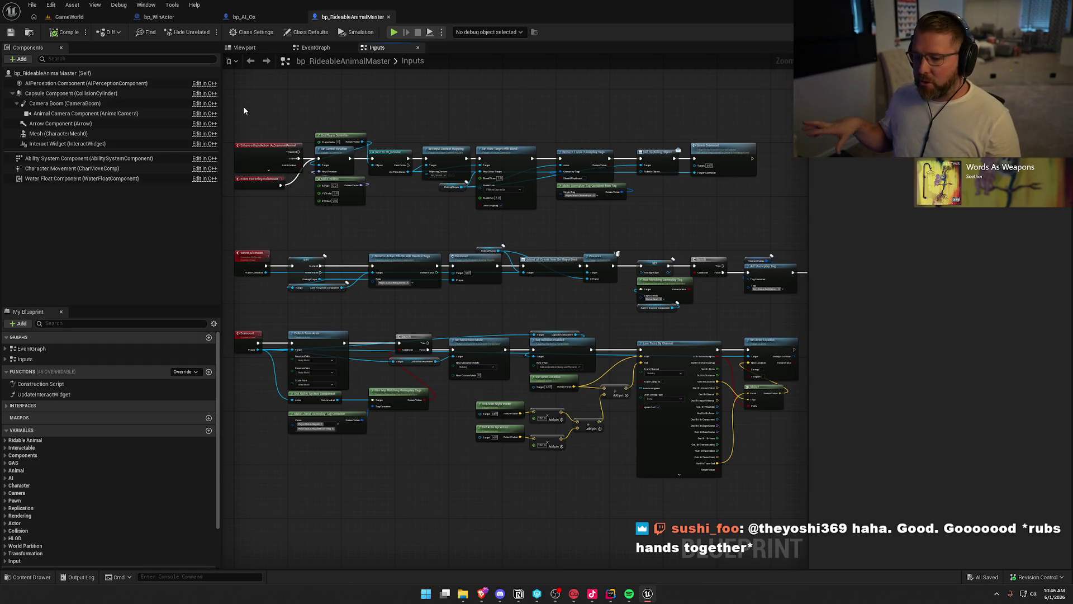
left_click_drag(246, 108, 763, 236)
left_click(388, 208)
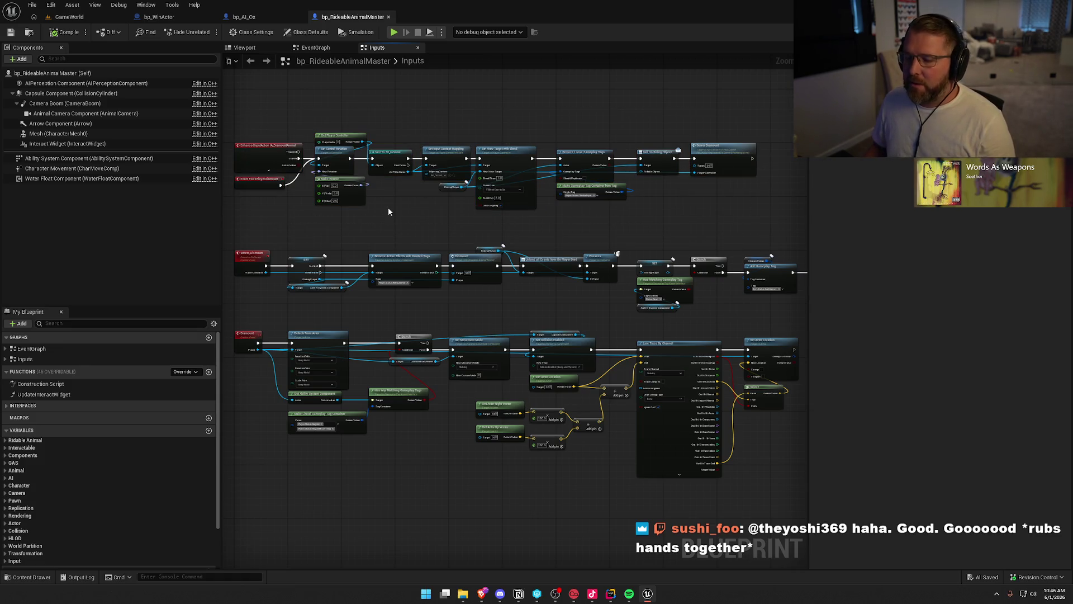
left_click_drag(246, 109, 736, 226)
left_click(416, 216)
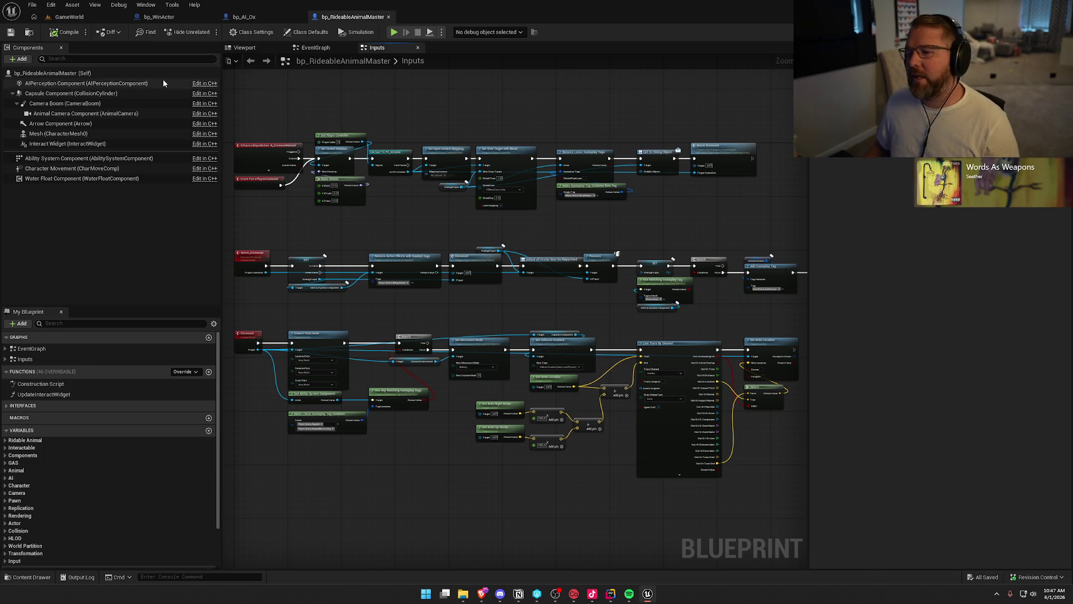
left_click(69, 17)
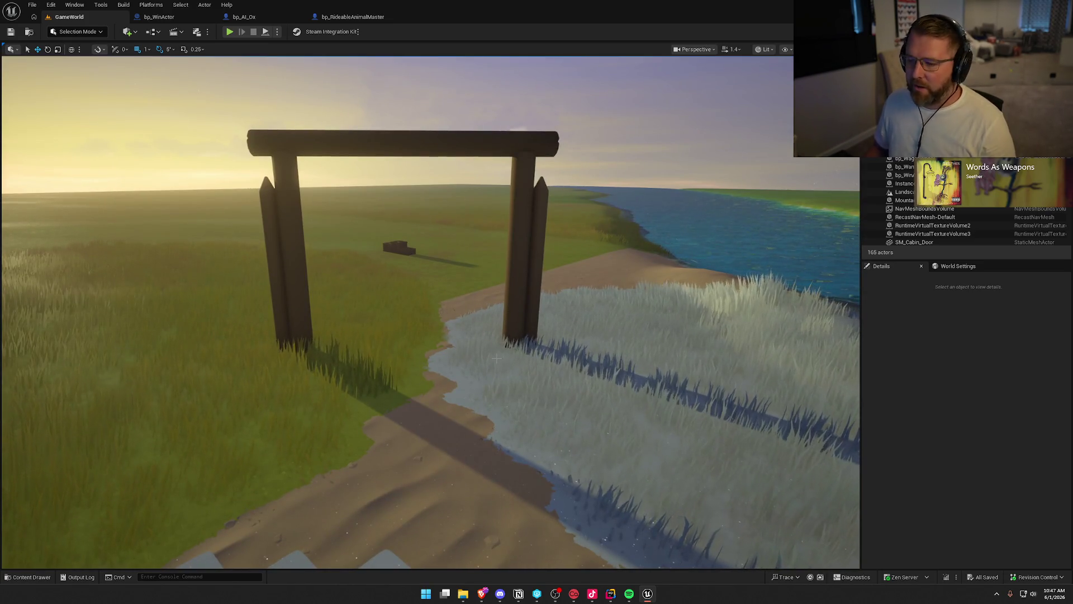
Step: Fly the camera around the finish gate, select bp_WinActor from the Outliner, and frame it
mouse_move(463, 335)
left_mouse_down()
mouse_move(352, 310)
mouse_move(503, 313)
mouse_move(492, 305)
mouse_move(458, 496)
left_mouse_up()
mouse_move(474, 345)
left_mouse_down()
mouse_move(474, 313)
mouse_move(474, 345)
left_mouse_up()
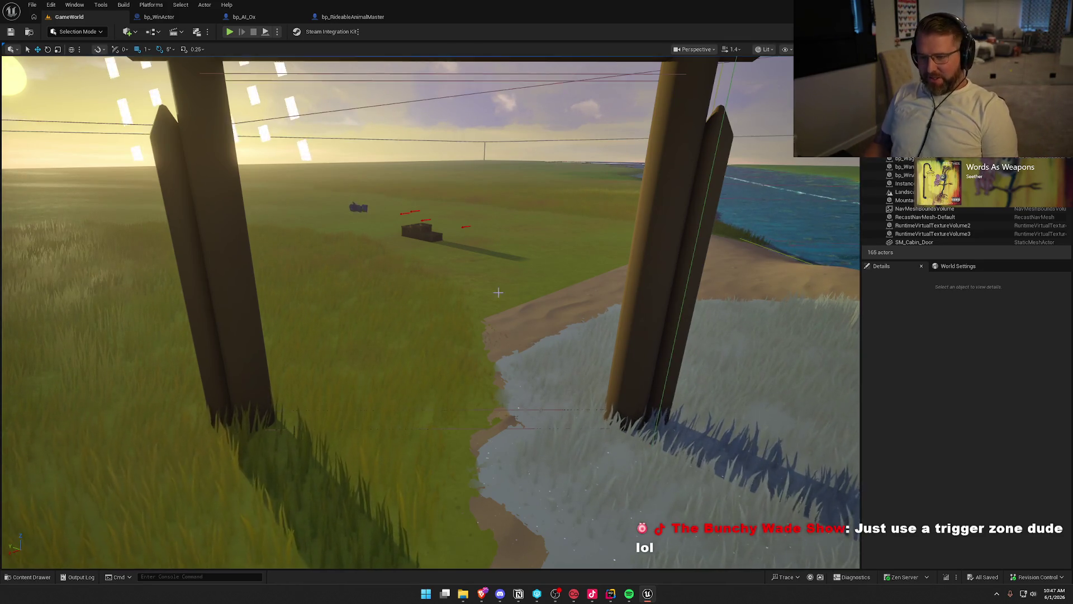
scroll(474, 345, "down", 5)
double_click(905, 175)
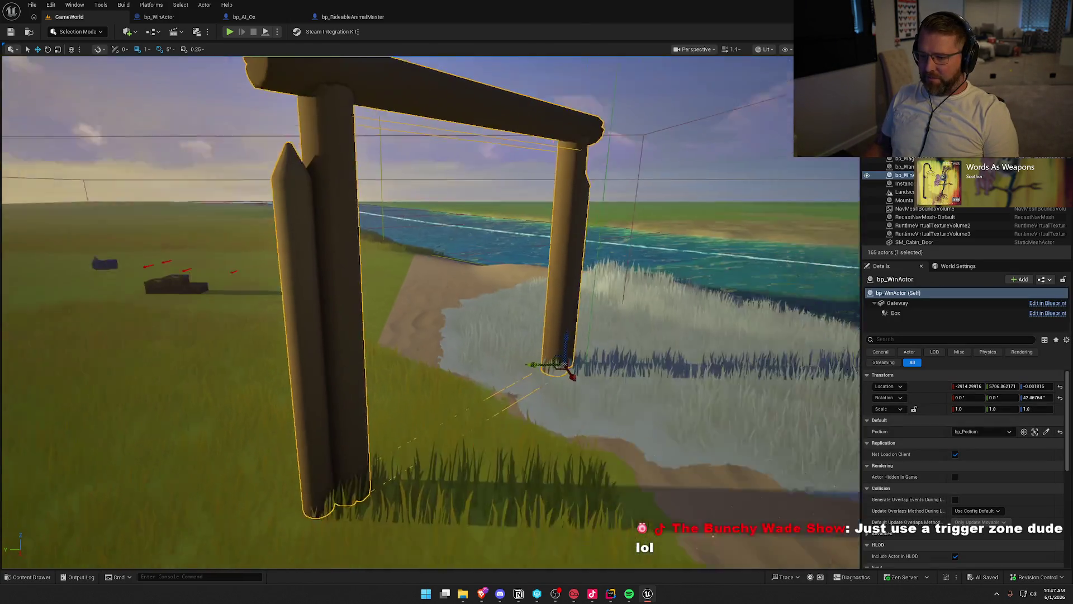
left_click_drag(472, 320, 295, 184)
left_click_drag(283, 109, 315, 250)
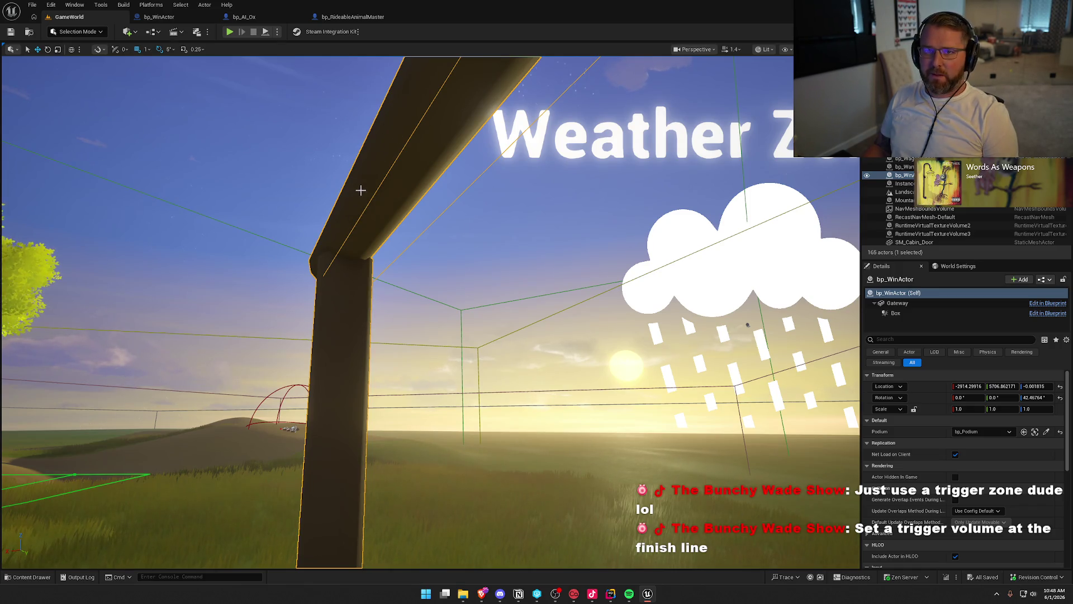
key("f")
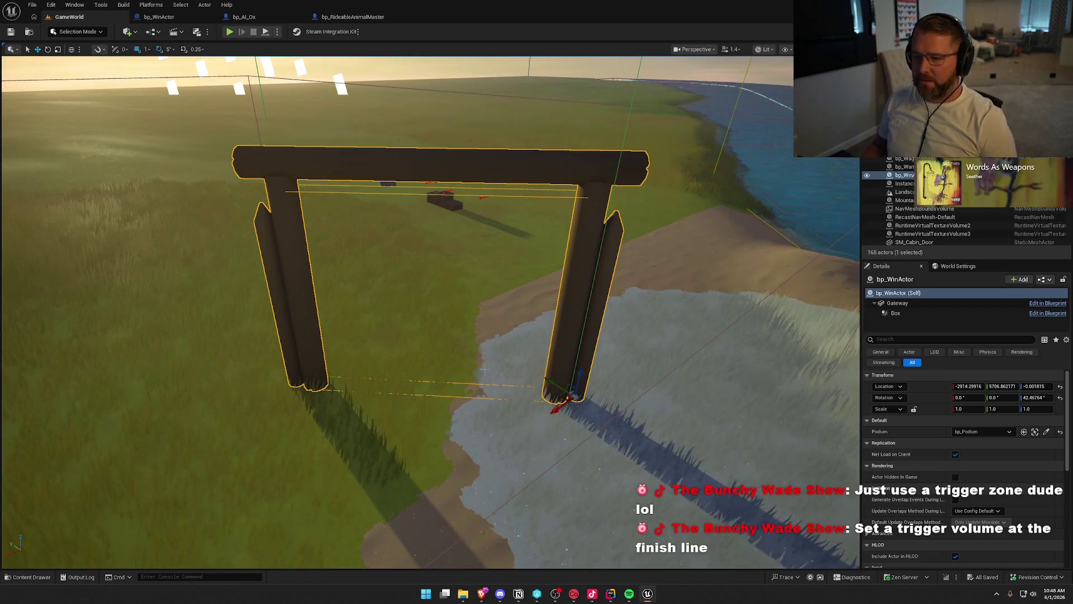
left_click(160, 17)
Step: Review bp_WinActor's overlap and Crossed Finish Line chain, then start a play test in GameWorld
scroll(334, 280, "down", 2)
mouse_move(366, 136)
left_mouse_down()
mouse_move(702, 376)
mouse_move(637, 336)
mouse_move(572, 346)
mouse_move(840, 390)
mouse_move(629, 352)
mouse_move(548, 163)
left_mouse_up()
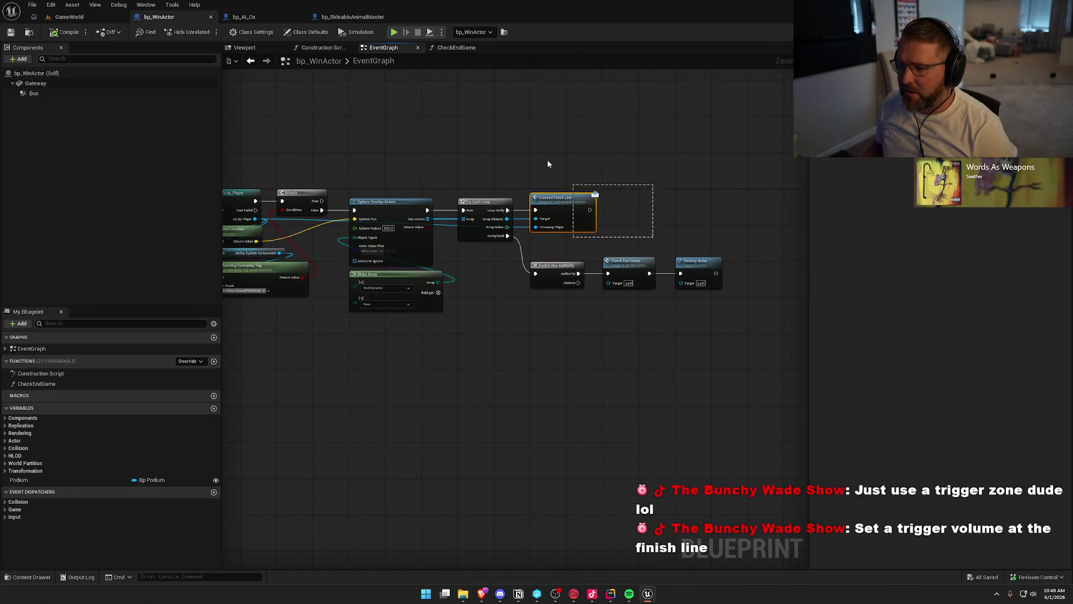
left_click_drag(349, 152, 684, 356)
left_click(548, 385)
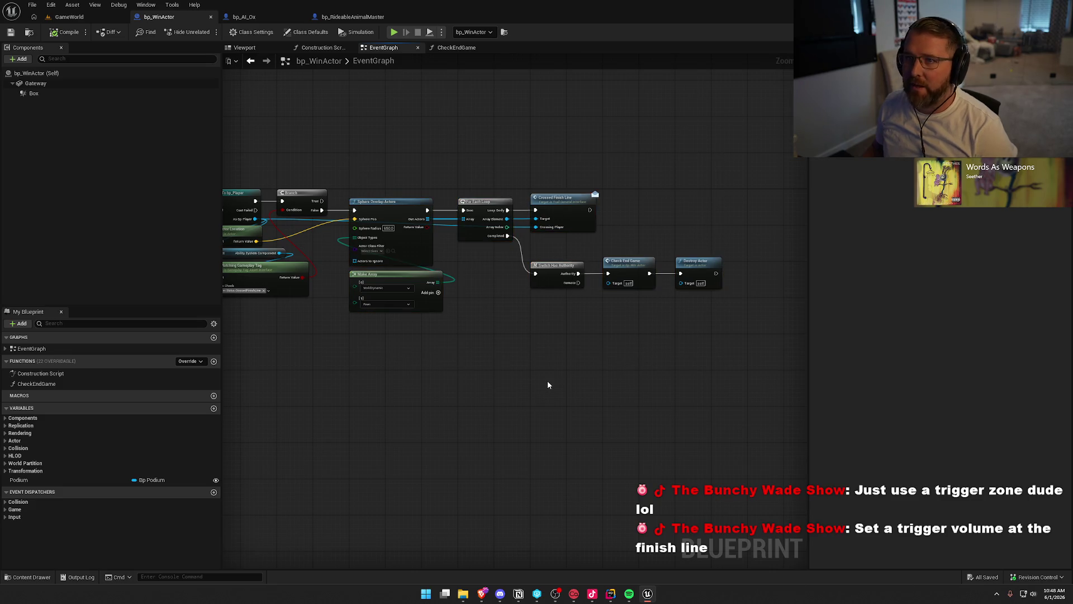
left_click_drag(535, 363, 571, 368)
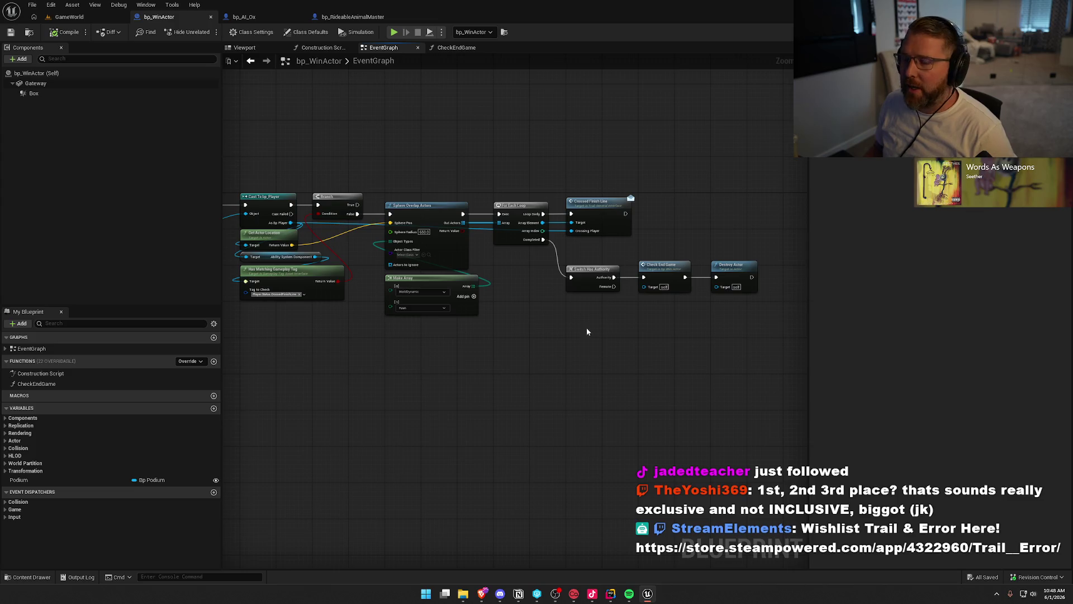
scroll(486, 159, "down", 2)
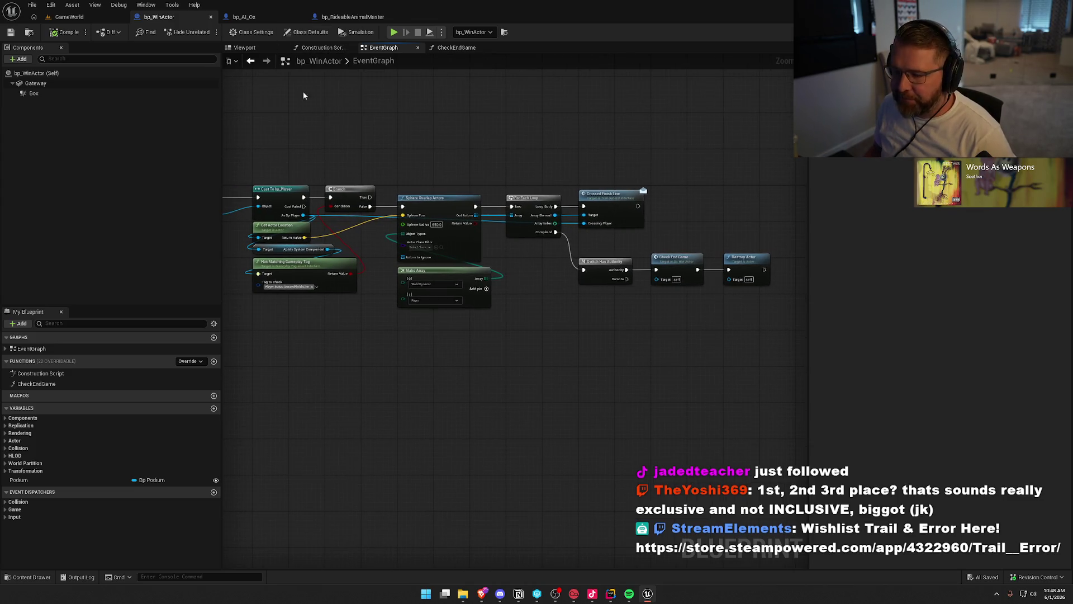
left_click(69, 17)
left_click(229, 31)
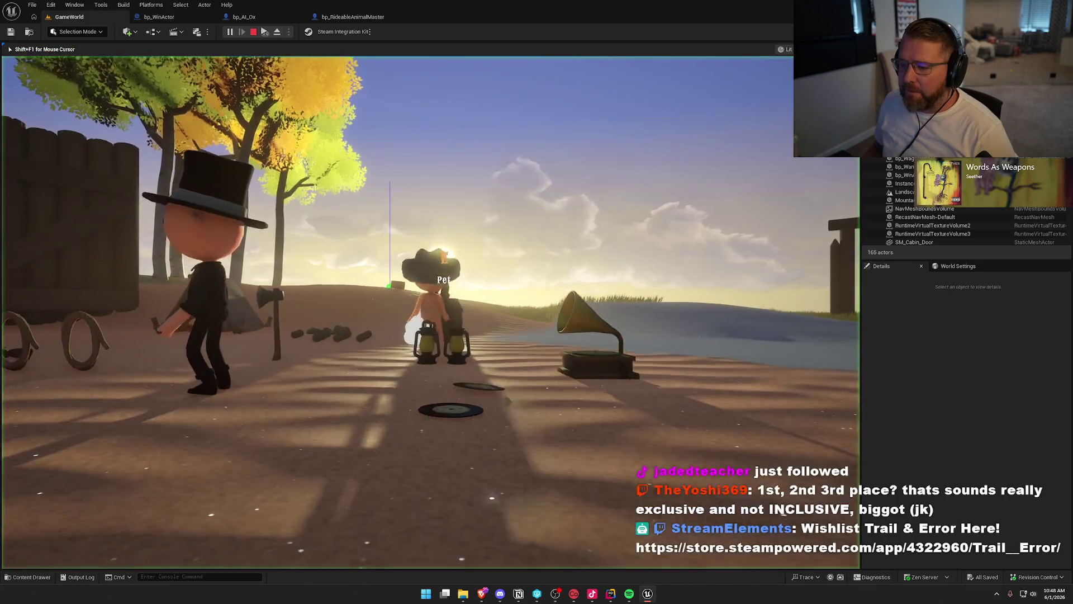
Step: Mount the nearest ox and ride it through the finish gate, then stop the play test
key("w")
key("f")
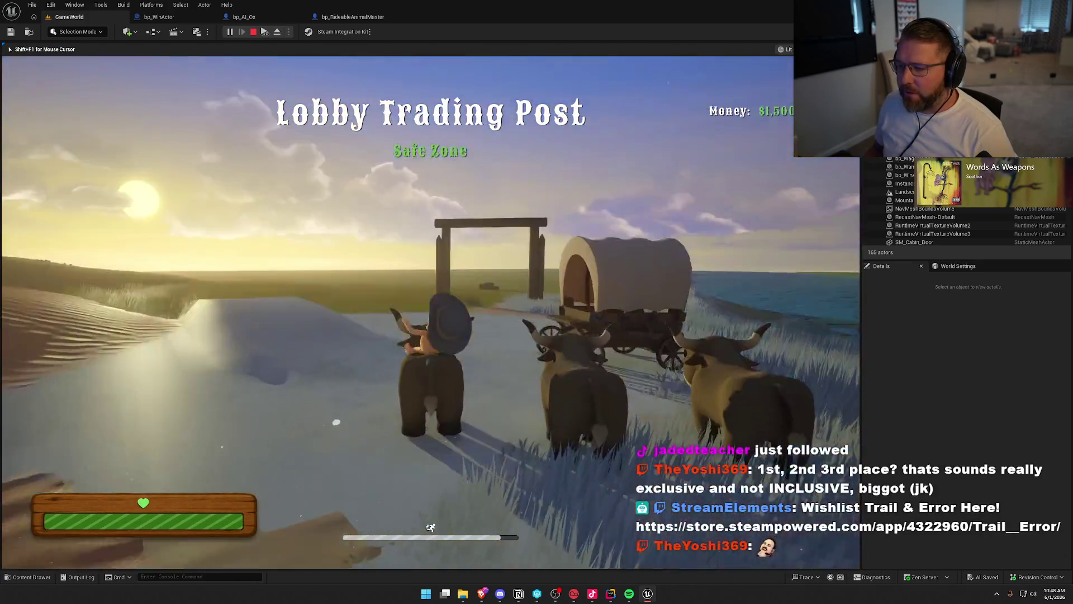
key("w")
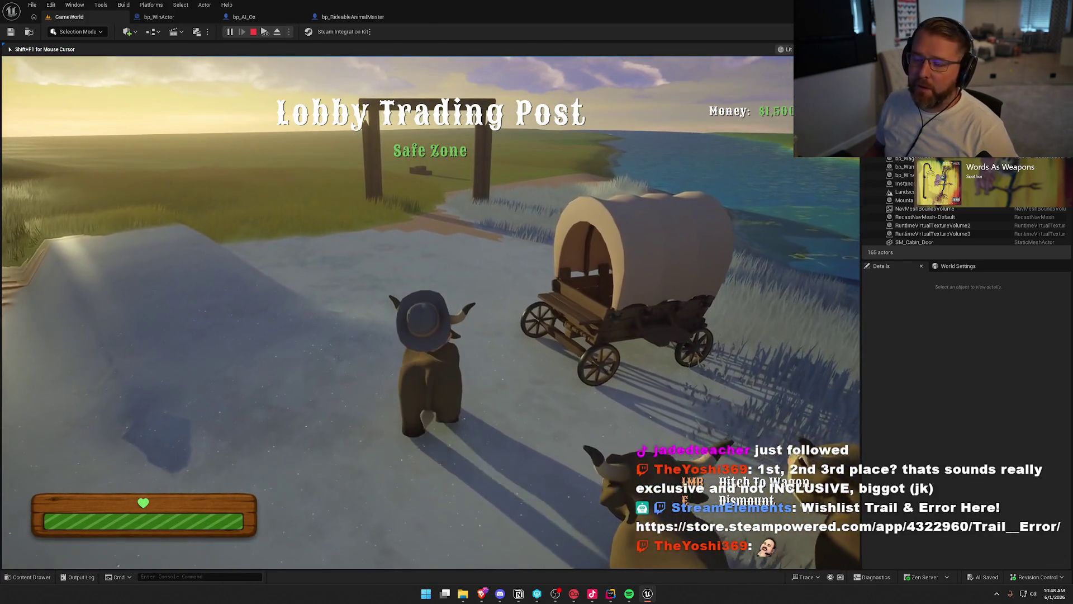
key("w")
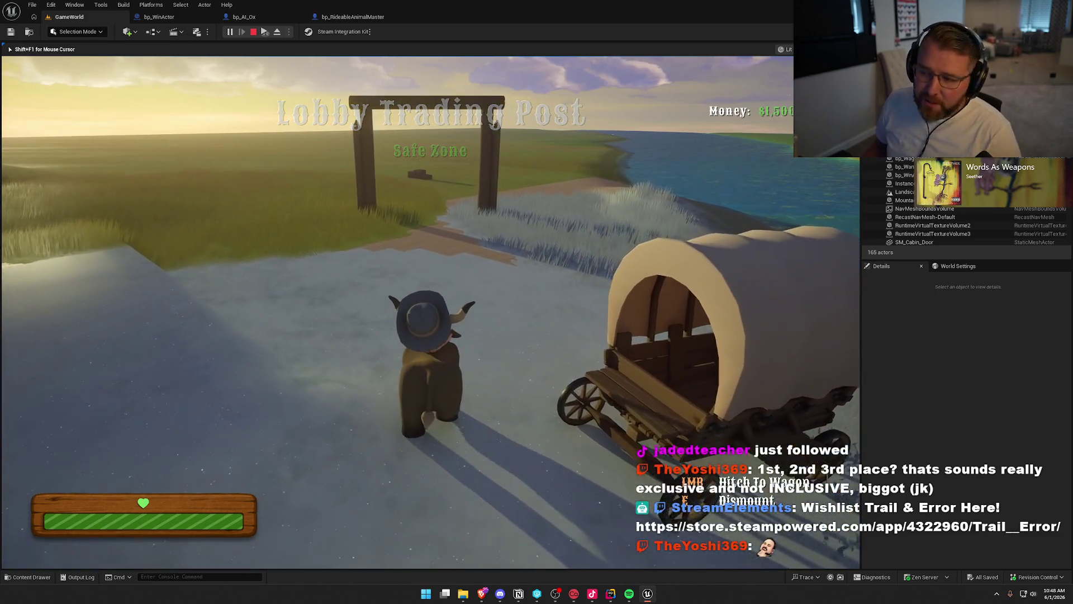
key("w")
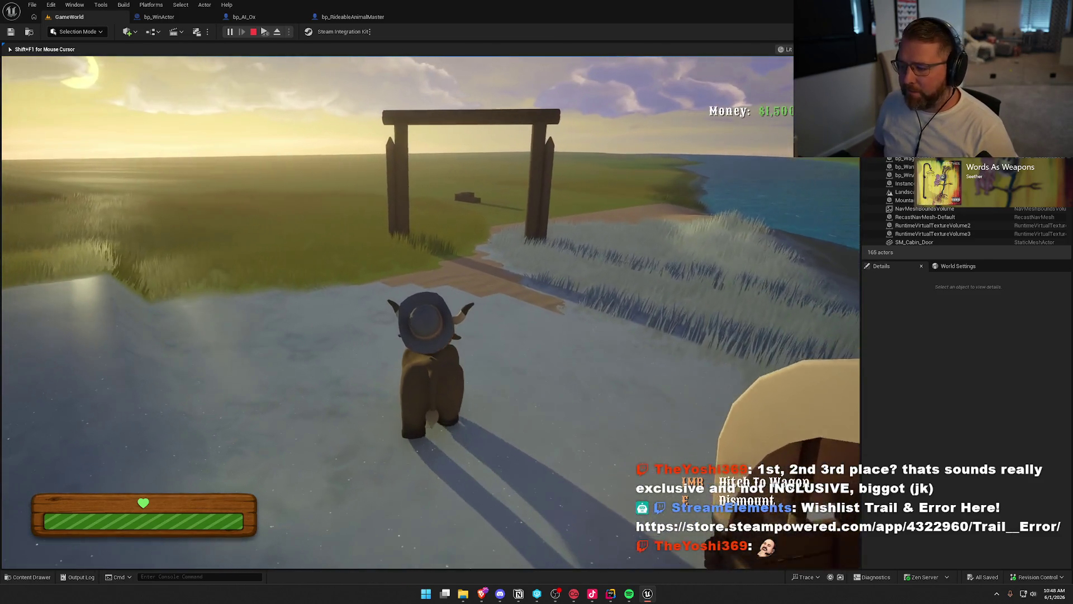
key("w")
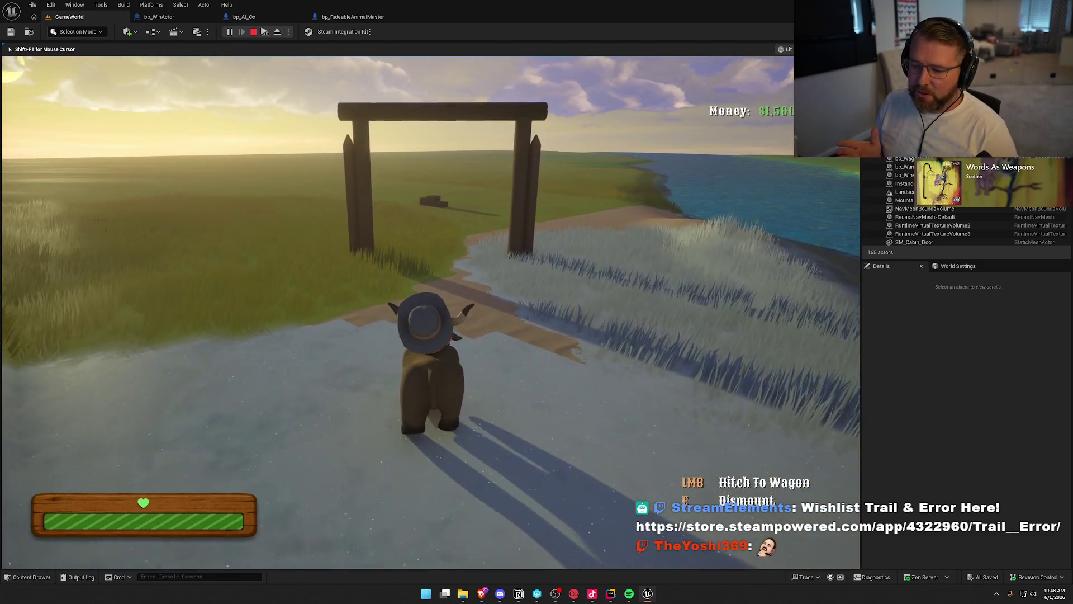
key("w")
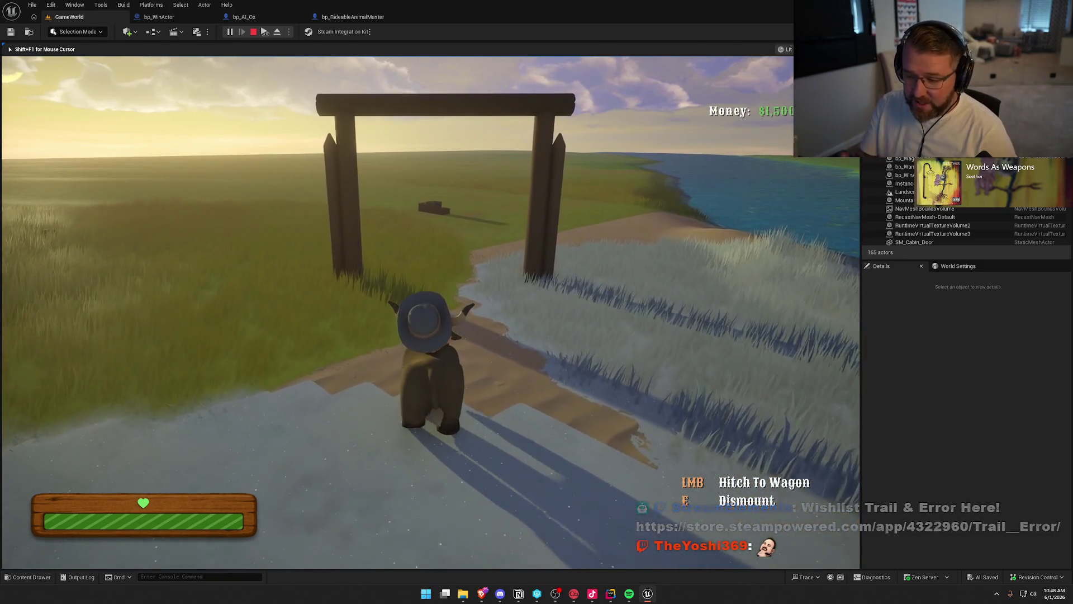
key("w")
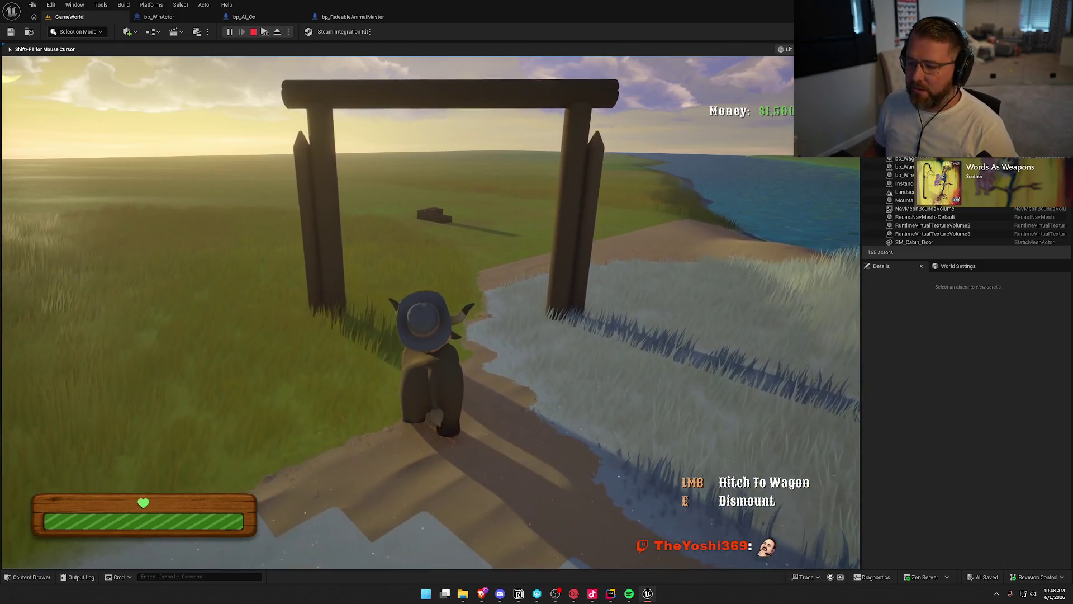
key("w")
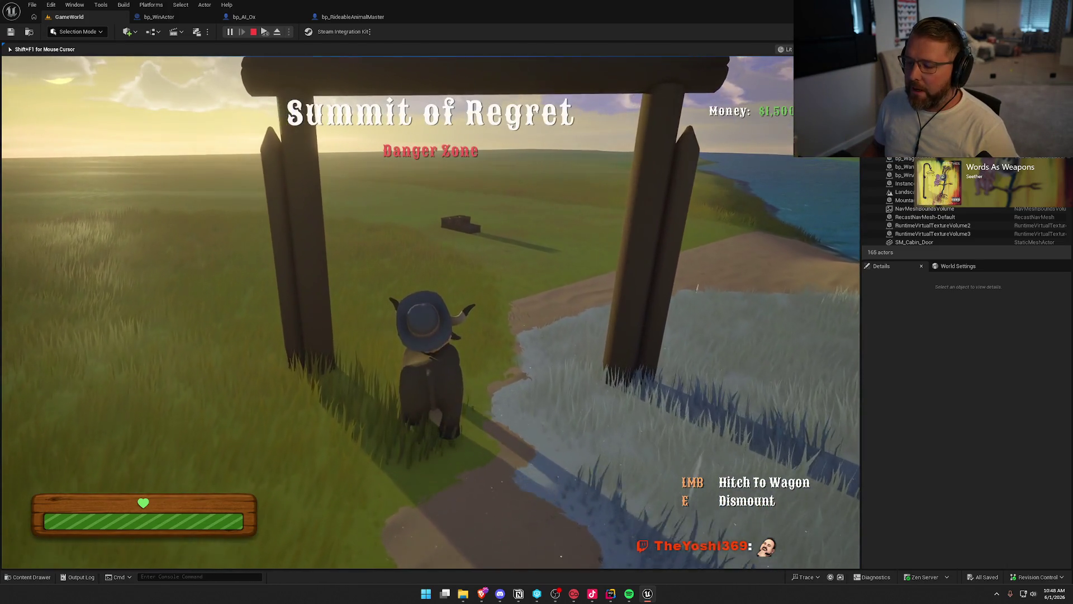
key("e")
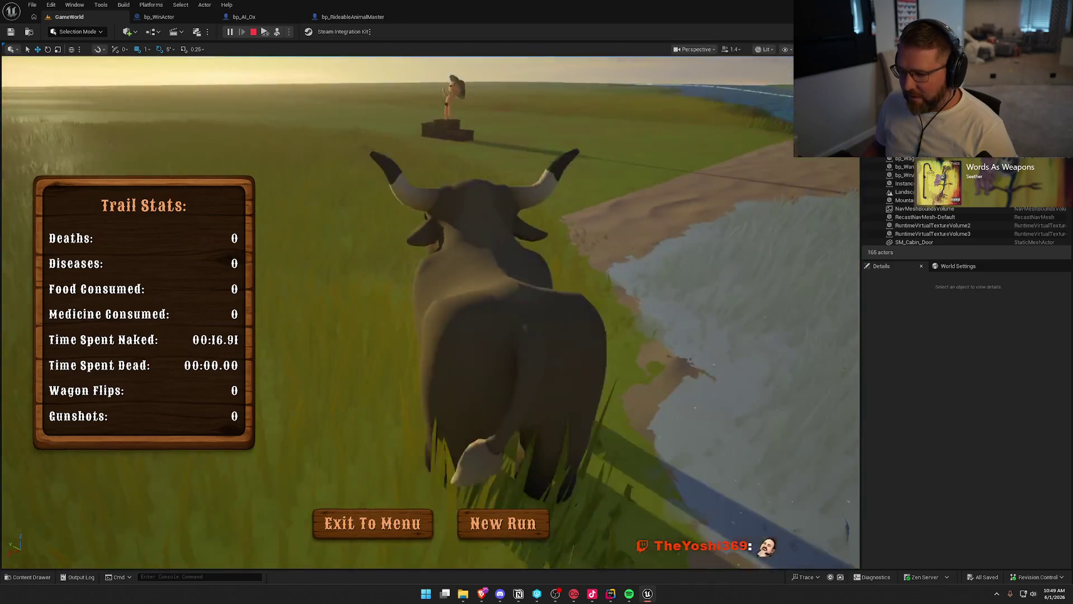
key("Escape")
left_click(160, 6)
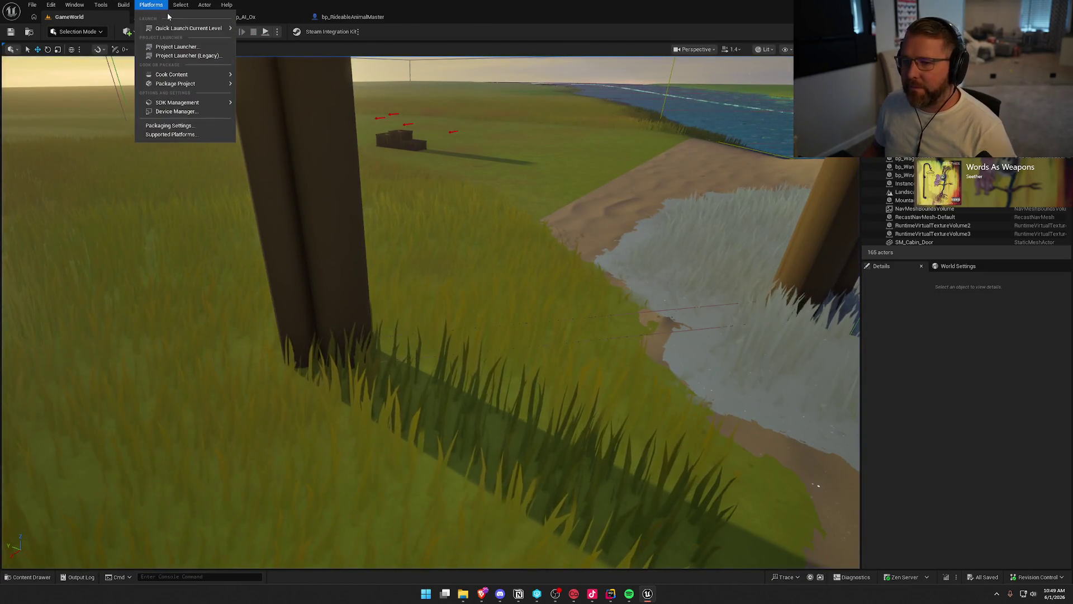
Step: Delete the Destroy Actor node from bp_WinActor's EventGraph and compile and save
key("Escape")
left_click(158, 17)
left_click(746, 263)
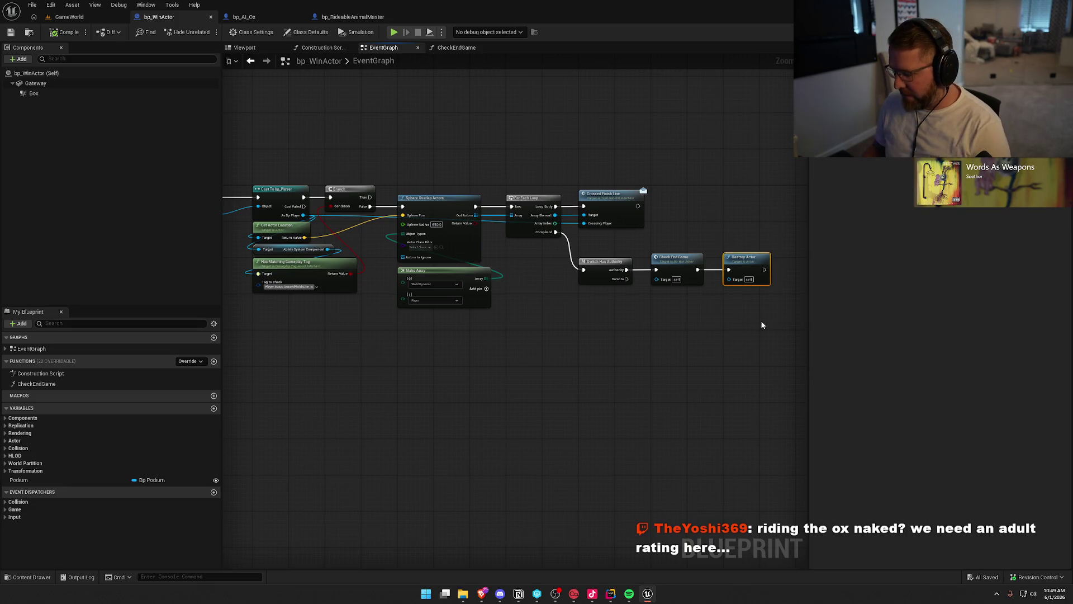
key("Delete")
left_click(66, 32)
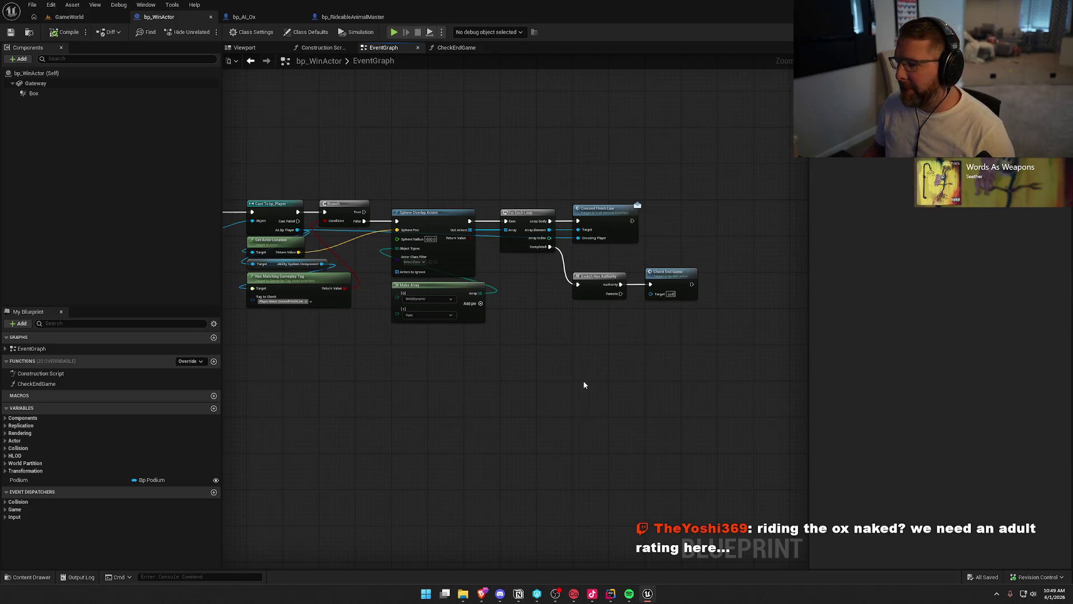
Step: Review the overlap loop, finish-line and Check End Game nodes, then move to bp_AI_Ox
scroll(603, 352, "up", 2)
left_click_drag(428, 423, 488, 407)
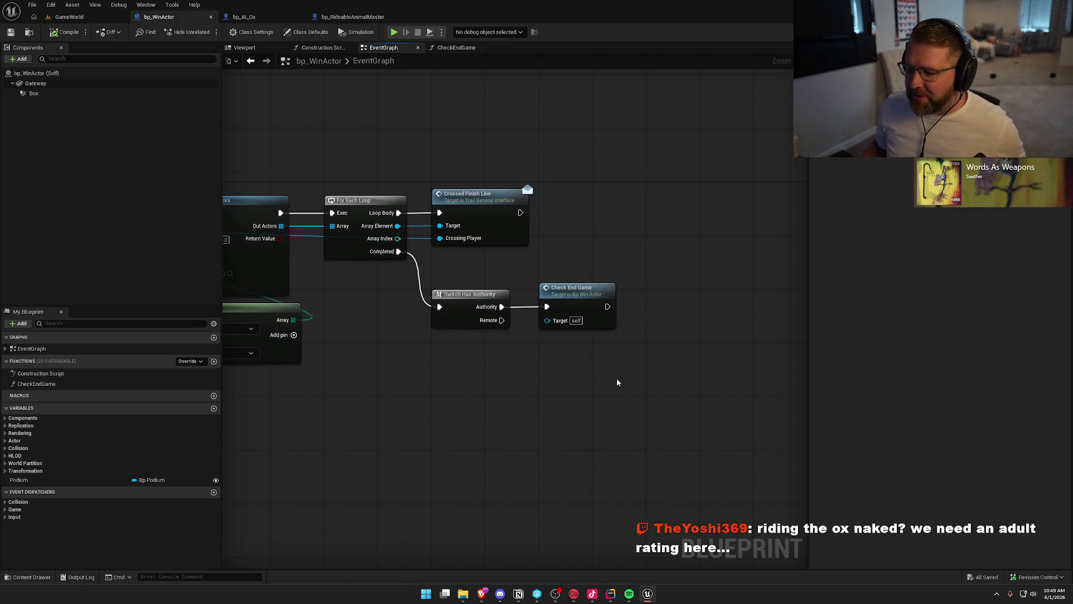
left_click_drag(588, 236, 624, 262)
left_click_drag(388, 160, 722, 394)
left_click(720, 357)
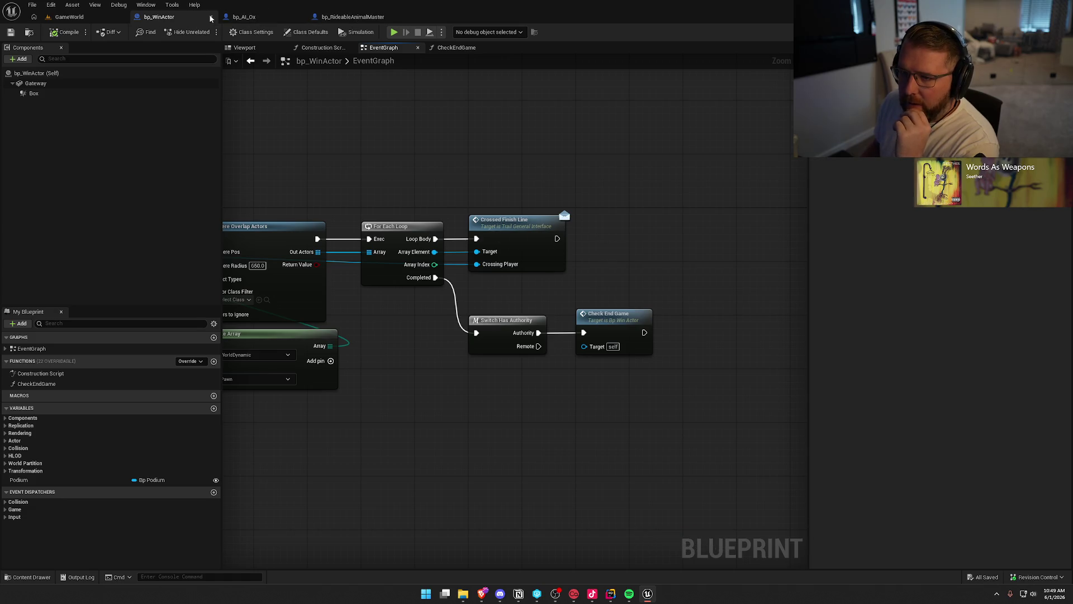
left_click(259, 18)
mouse_move(261, 180)
left_mouse_down()
mouse_move(701, 354)
mouse_move(656, 352)
left_mouse_up()
left_click_drag(553, 180, 670, 324)
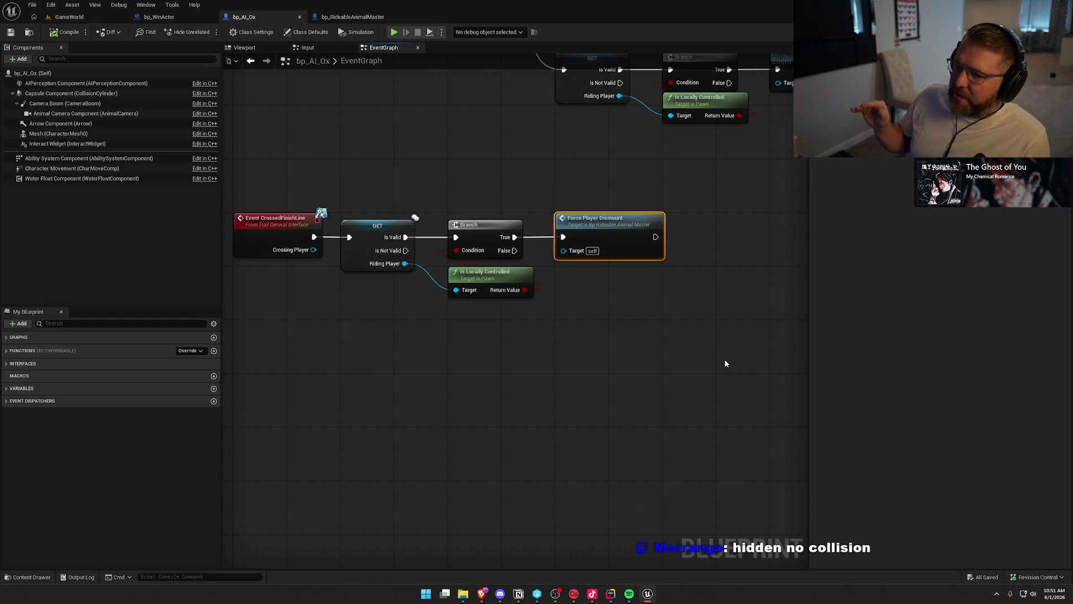
left_click_drag(522, 191, 699, 345)
Step: Inspect bp_AI_Ox's Force Player Dismount call and jump to its implementation
left_click(717, 285)
left_click(648, 249)
left_click(674, 310)
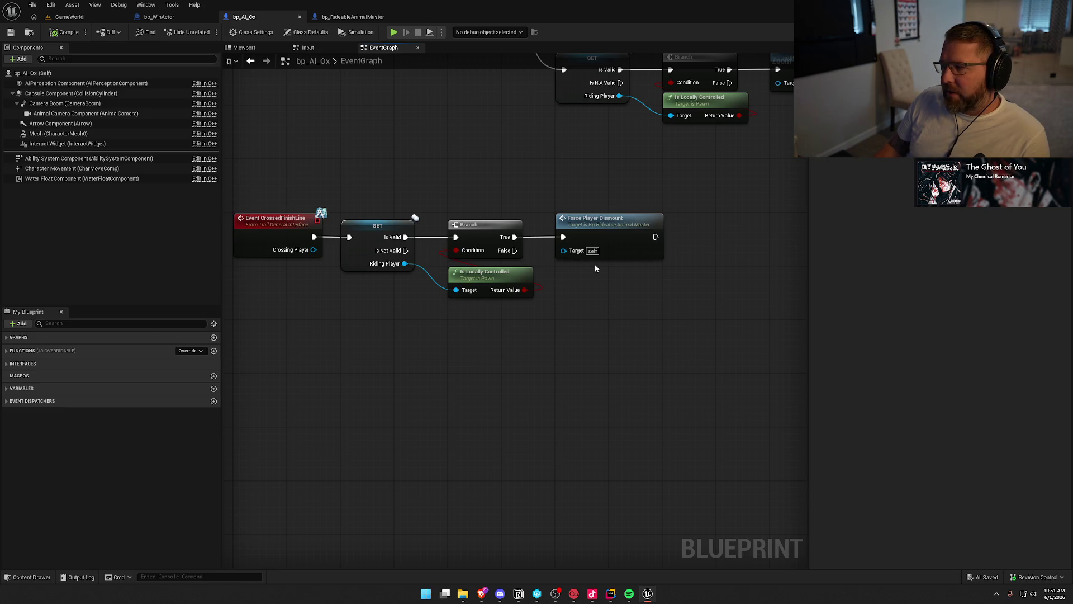
mouse_move(330, 162)
left_mouse_down()
mouse_move(283, 220)
mouse_move(638, 369)
left_mouse_up()
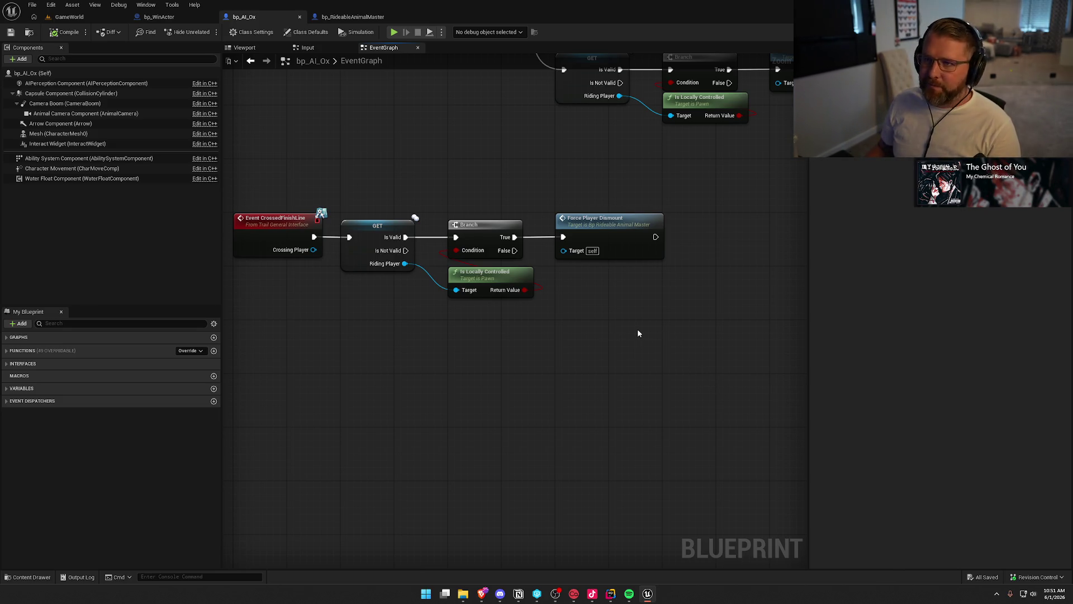
double_click(573, 218)
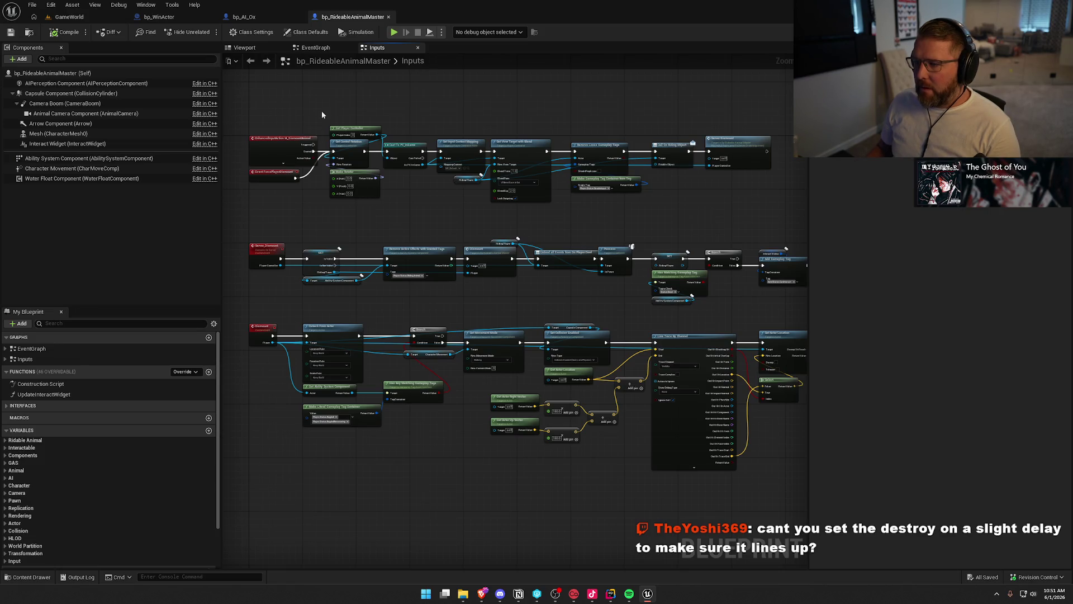
Step: Frame the whole Inputs graph and move the Event ForcePlayerDismount node slightly lower
mouse_move(759, 199)
left_mouse_down()
mouse_move(695, 113)
mouse_move(666, 114)
mouse_move(672, 211)
left_mouse_up()
scroll(648, 225, "down", 2)
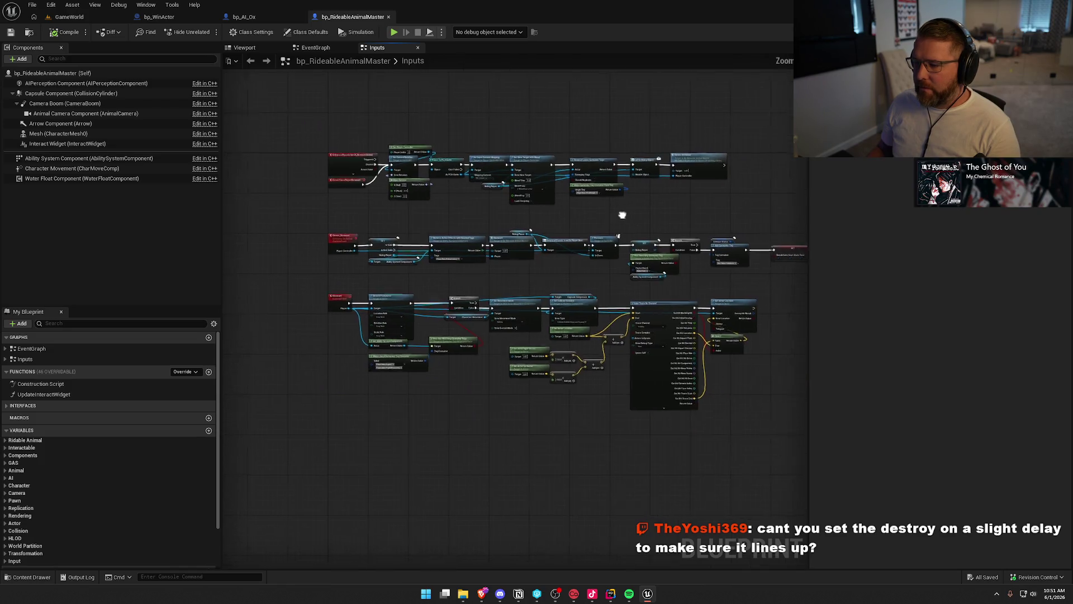
mouse_move(264, 127)
left_mouse_down()
mouse_move(757, 433)
mouse_move(715, 415)
mouse_move(718, 402)
left_mouse_up()
key("Home")
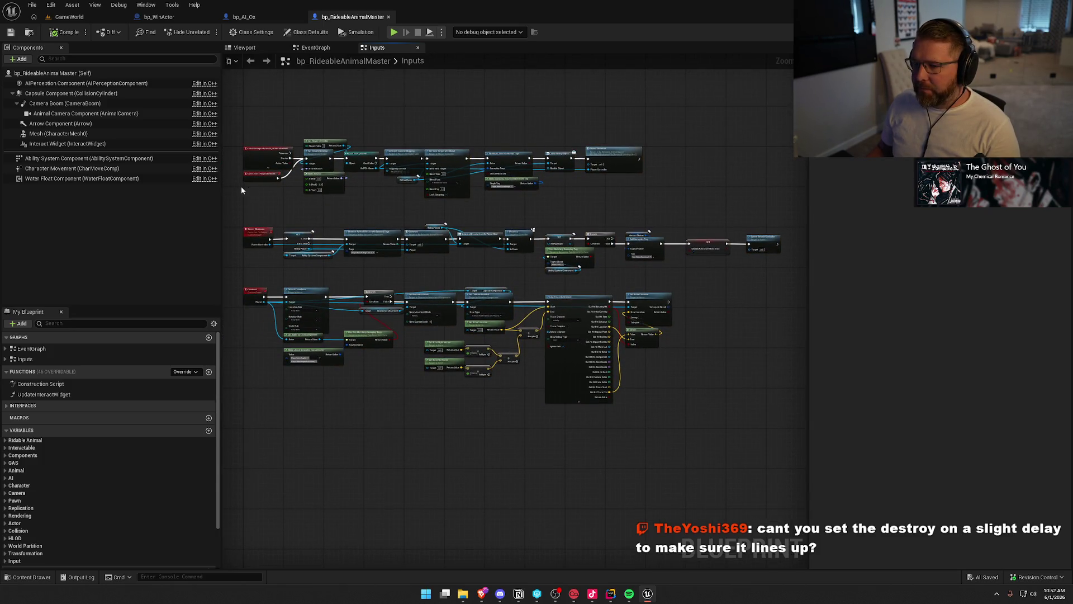
scroll(249, 191, "up", 3)
left_click(277, 166)
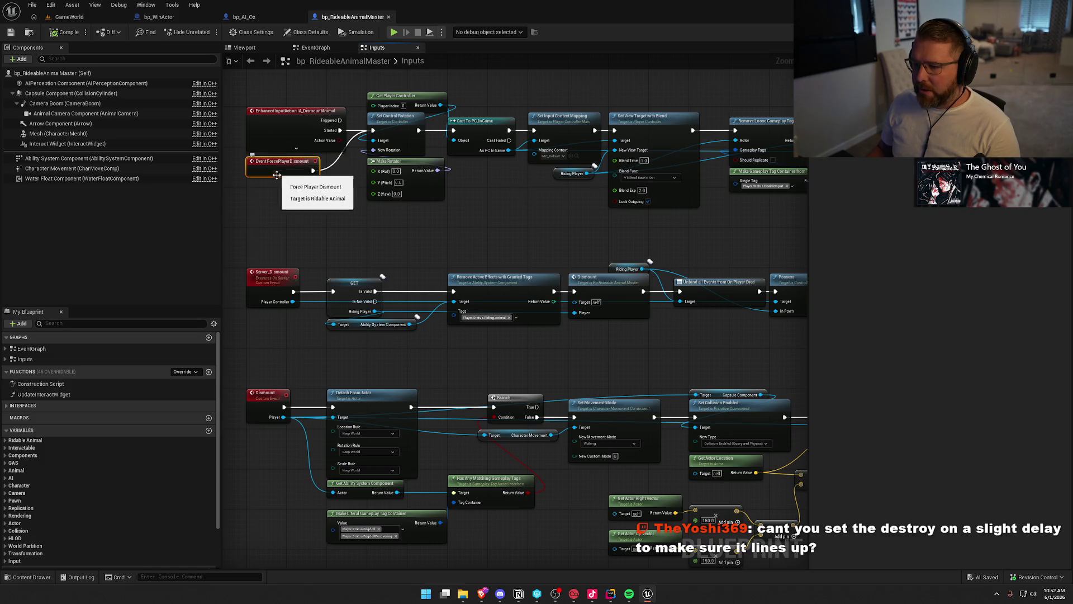
mouse_move(281, 173)
left_mouse_down()
mouse_move(281, 203)
mouse_move(634, 272)
mouse_move(579, 210)
left_mouse_up()
Step: Rearrange the dismount chain's tag-check nodes, reselect Event ForcePlayerDismount, and switch to the C++ code in Rider
left_click(608, 148)
left_click_drag(726, 313, 574, 293)
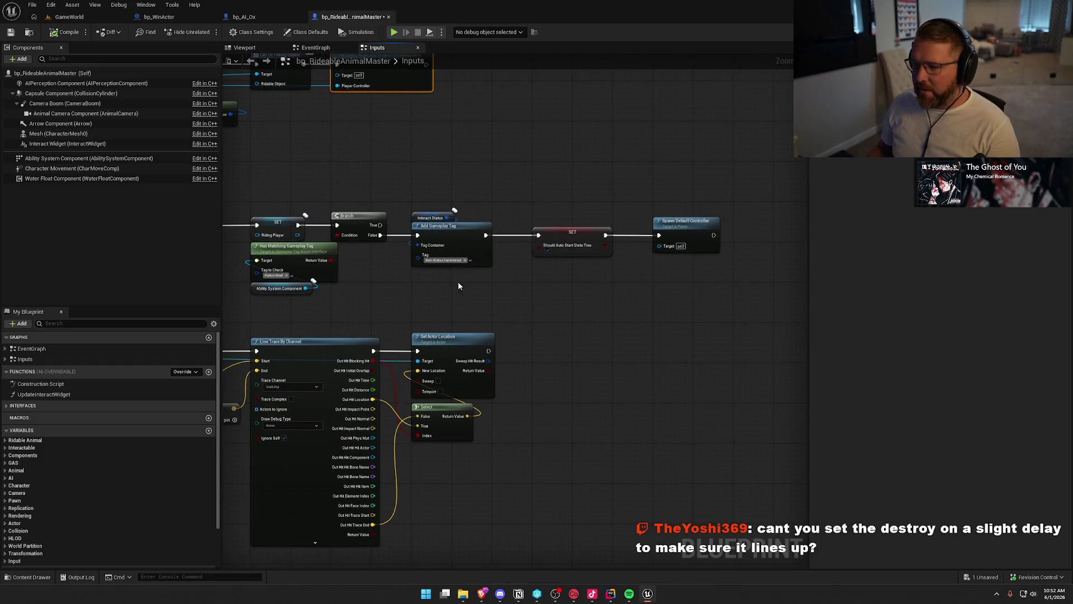
left_click_drag(370, 185, 438, 179)
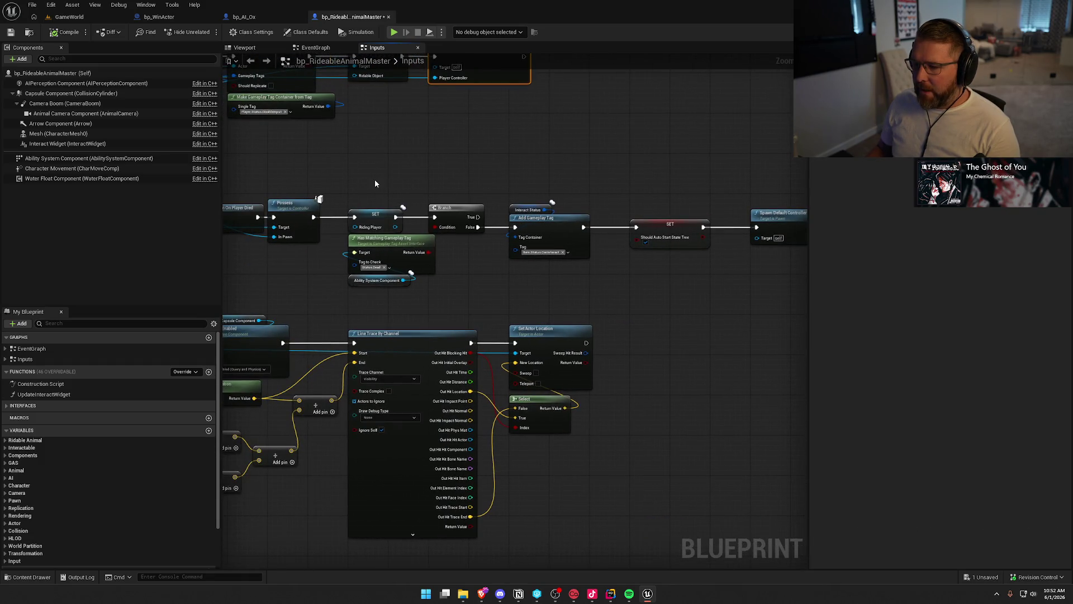
mouse_move(411, 292)
left_mouse_down()
mouse_move(364, 245)
mouse_move(455, 254)
mouse_move(421, 254)
left_mouse_up()
left_click_drag(418, 189, 442, 220)
left_click_drag(490, 260, 801, 295)
left_click(279, 295)
left_click_drag(279, 295, 792, 282)
left_click_drag(670, 257, 694, 358)
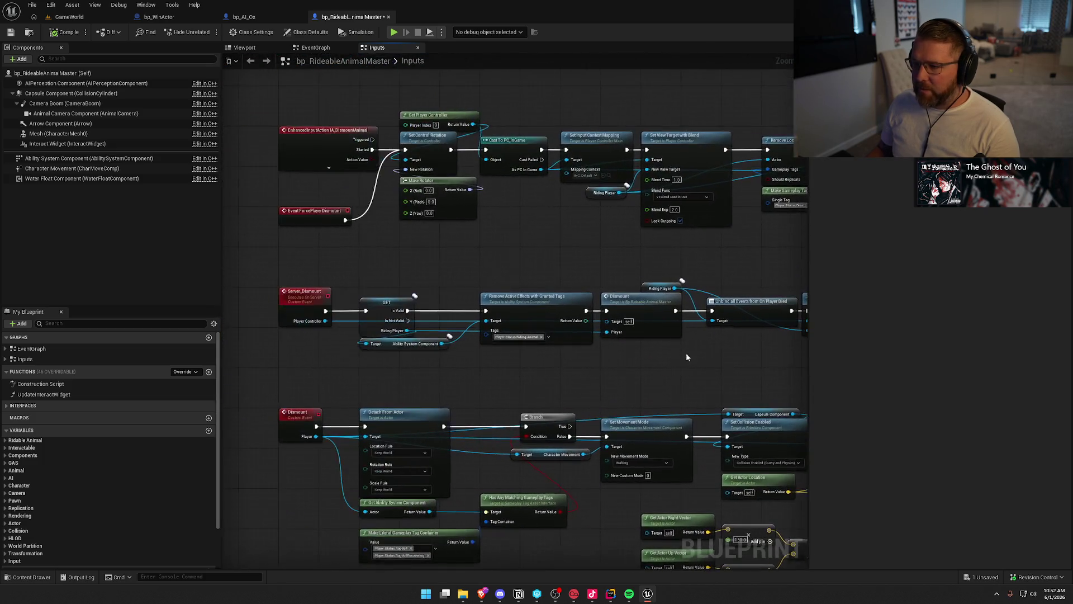
scroll(353, 233, "up", 2)
left_click(296, 206)
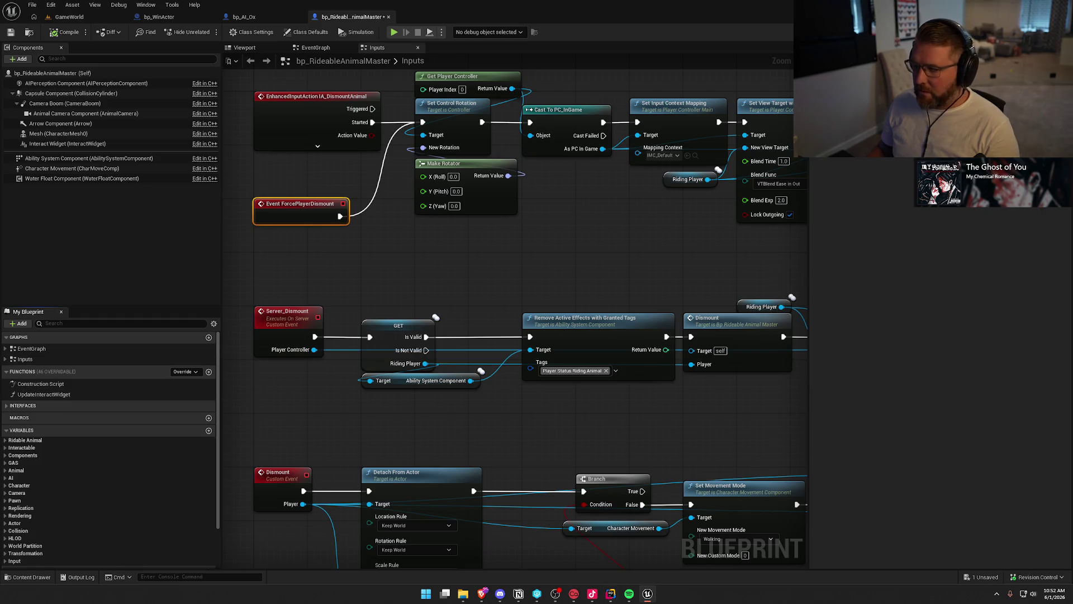
key("alt+Tab")
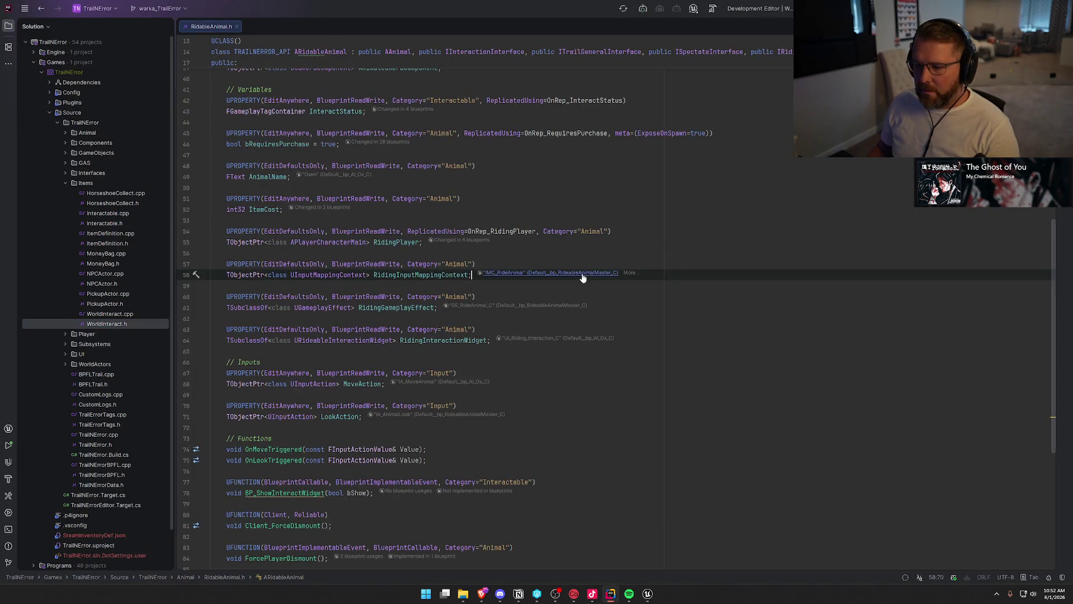
Step: Add a 'bool bShouldDelete = false' parameter to ForcePlayerDismount on line 84 of RidableAnimal.h
key("ctrl+f")
type("for")
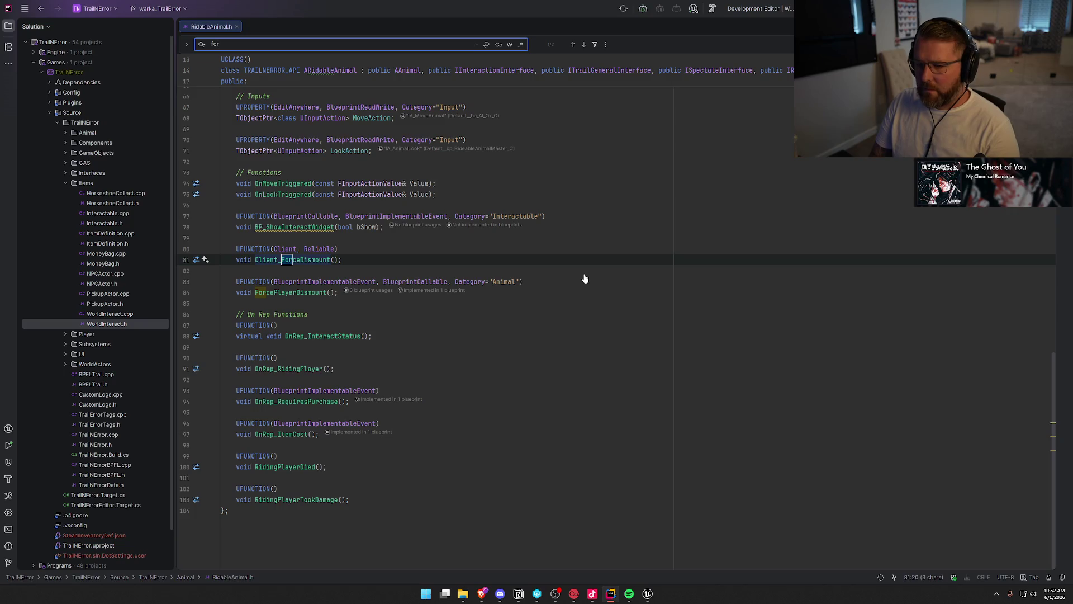
left_click(304, 292)
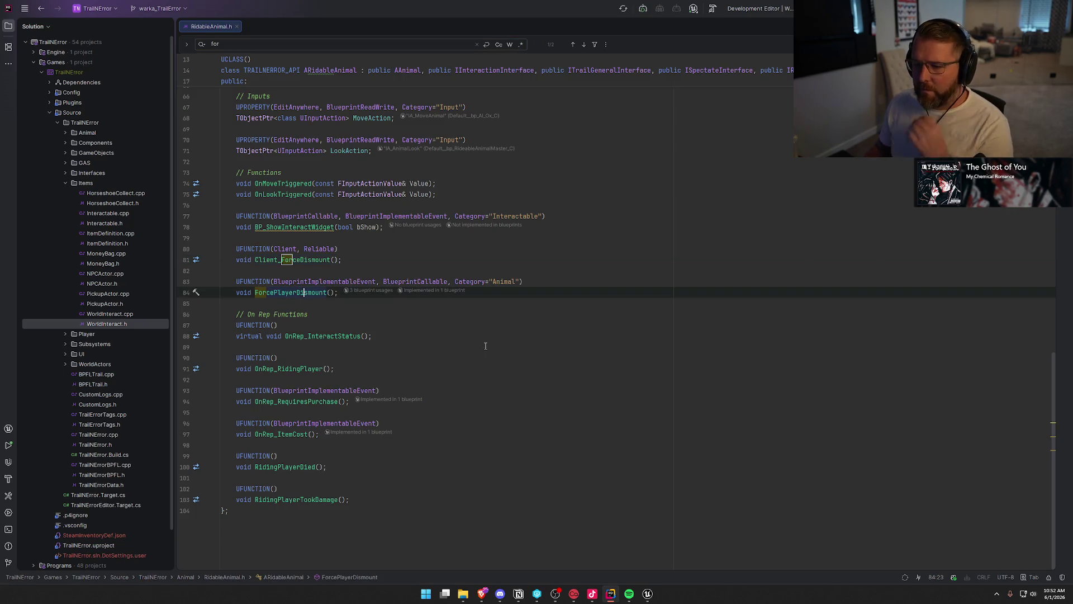
key("Escape")
left_click(331, 294)
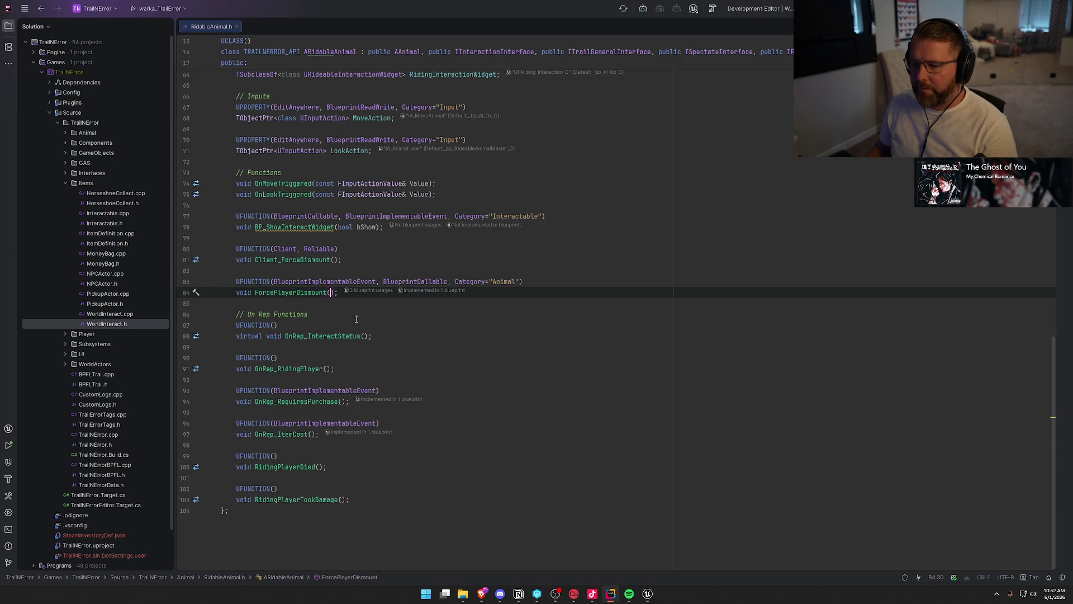
type("bool ")
type("bShould")
type("Delete")
type(" = false")
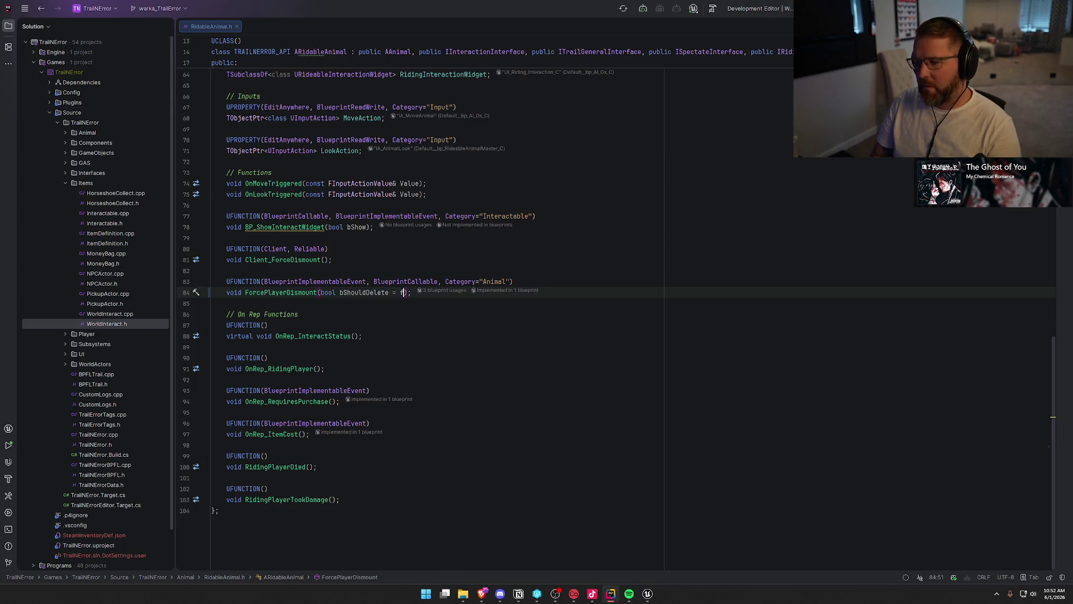
key("End")
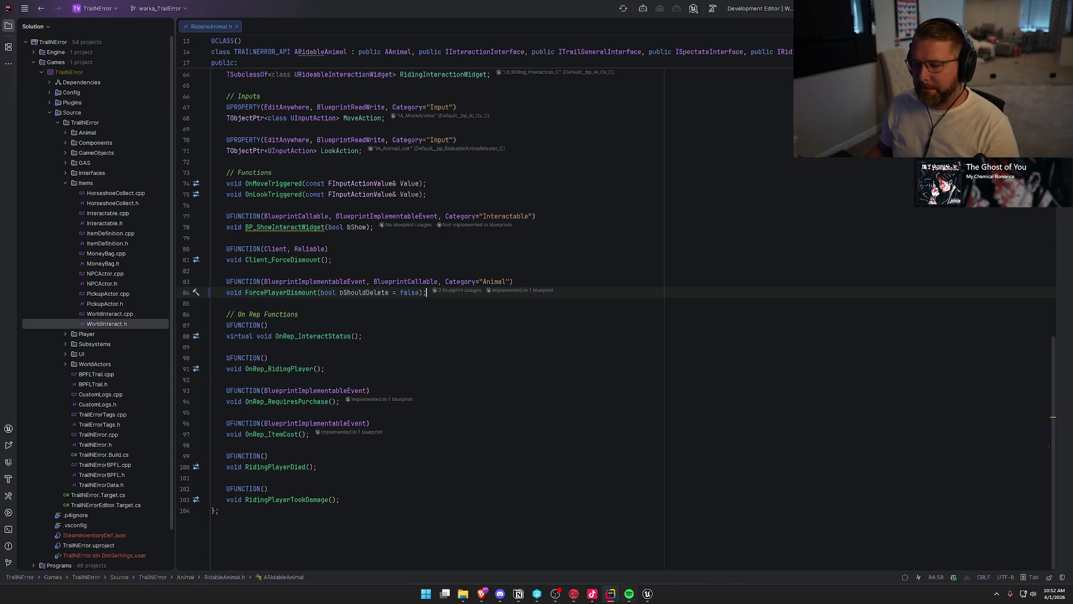
Step: Dismiss the Unreal Editor's pop-up dialog and build the C++ project
left_click(647, 593)
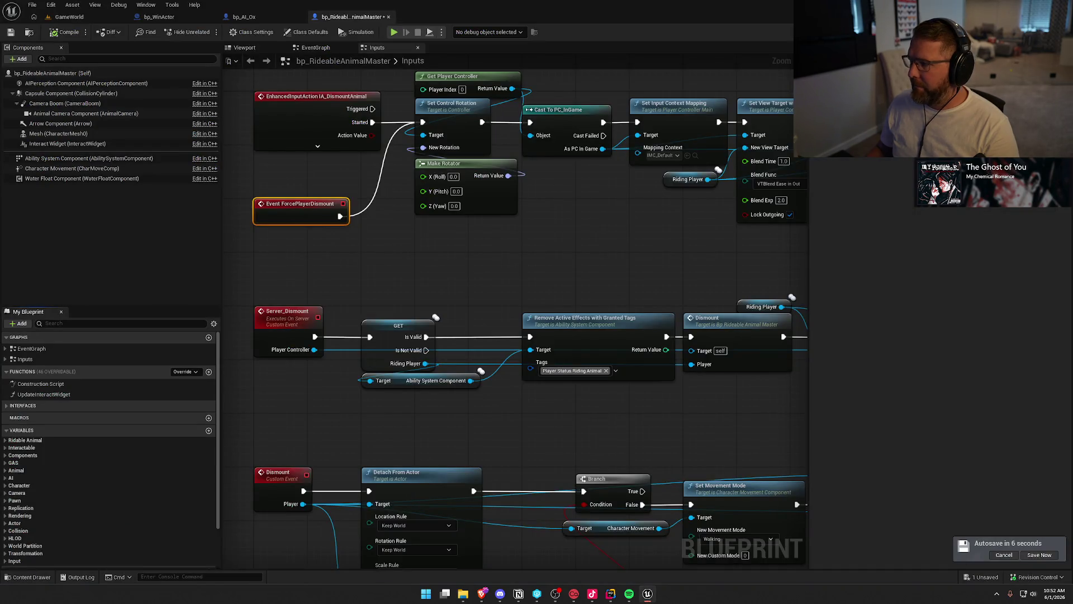
left_click(553, 389)
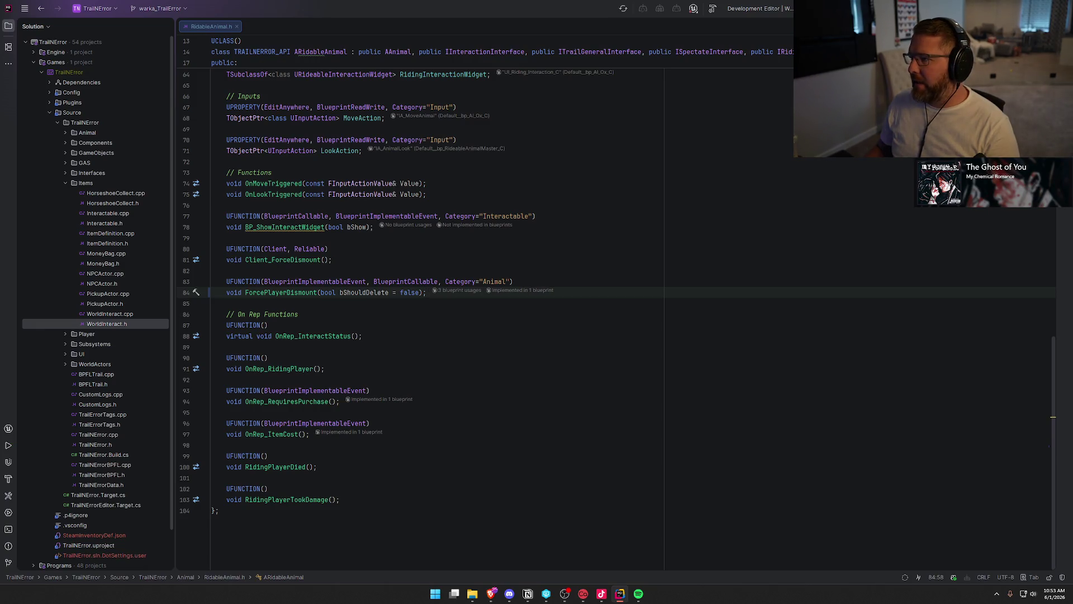
key("ctrl+shift+b")
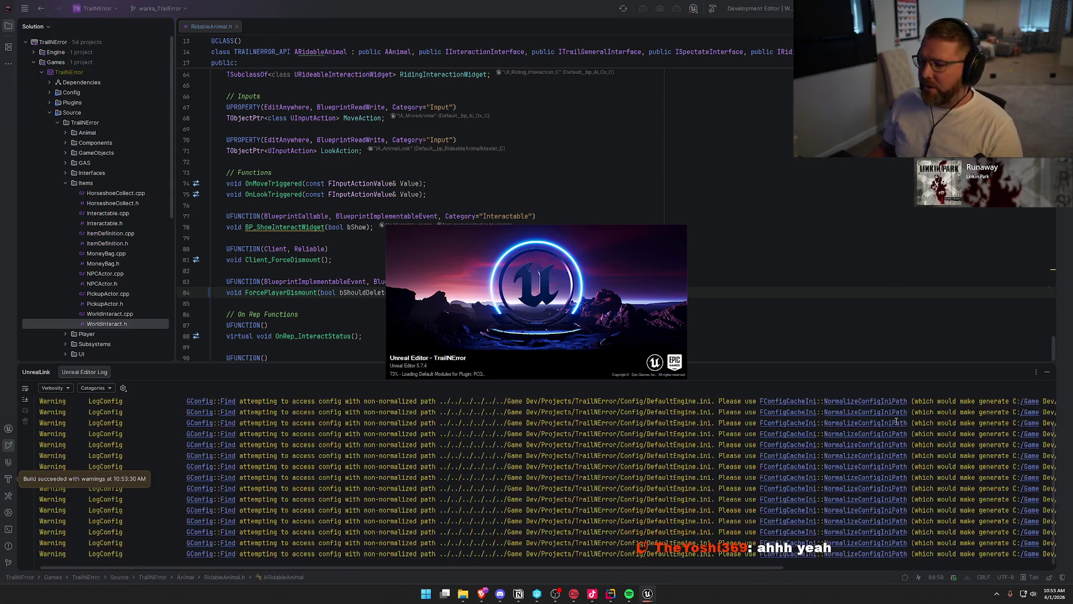
Step: Hide the Unreal Editor log panel once the rebuilt editor has loaded
left_click(1046, 372)
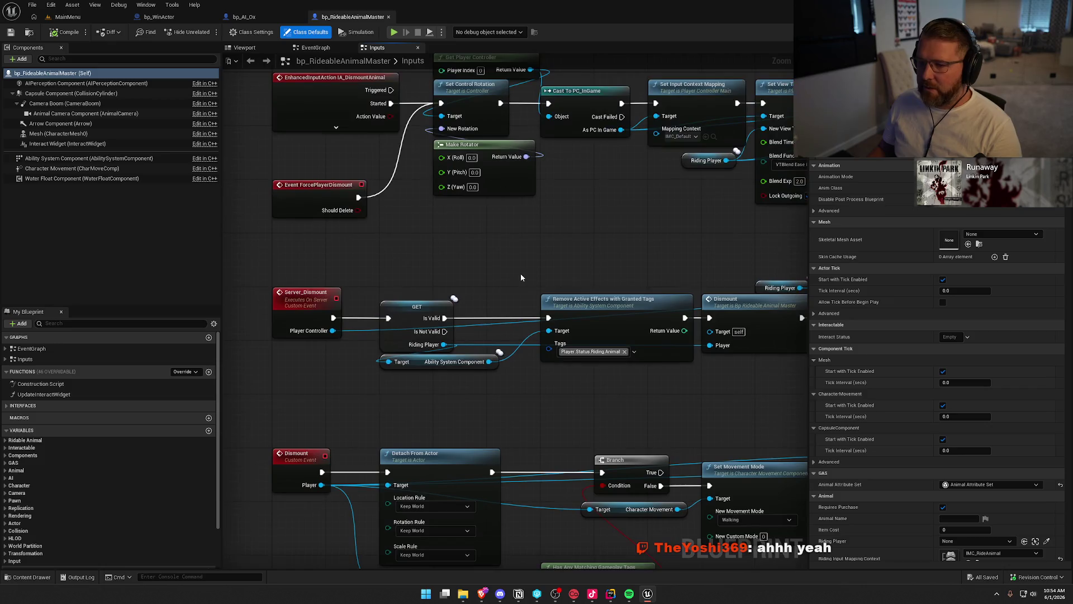
Step: Try promoting Should Delete to a variable set from the dismount event, then undo it
left_click_drag(359, 210, 384, 229)
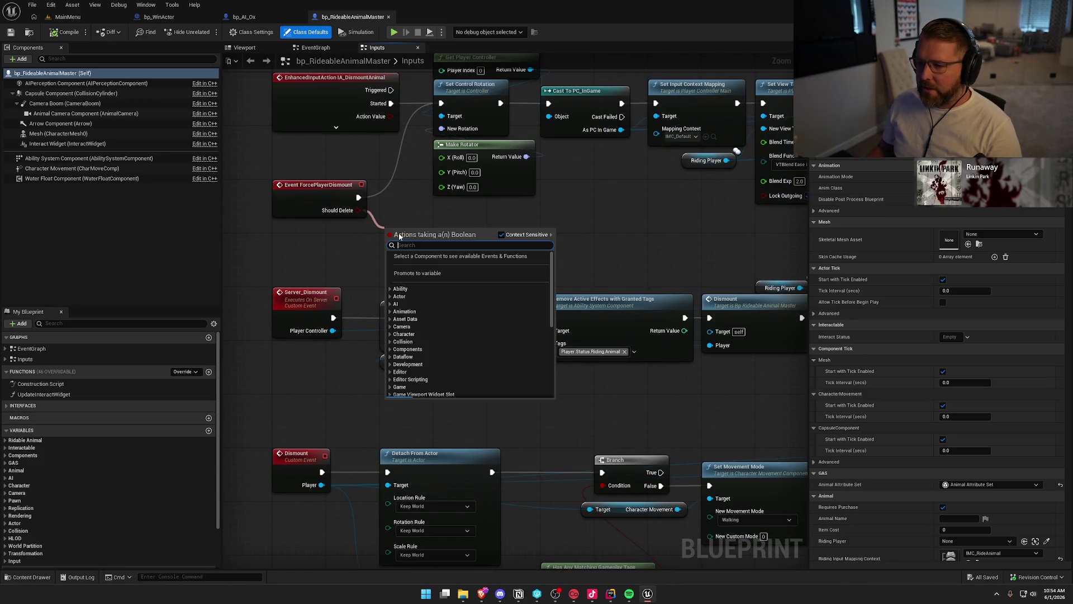
left_click(440, 273)
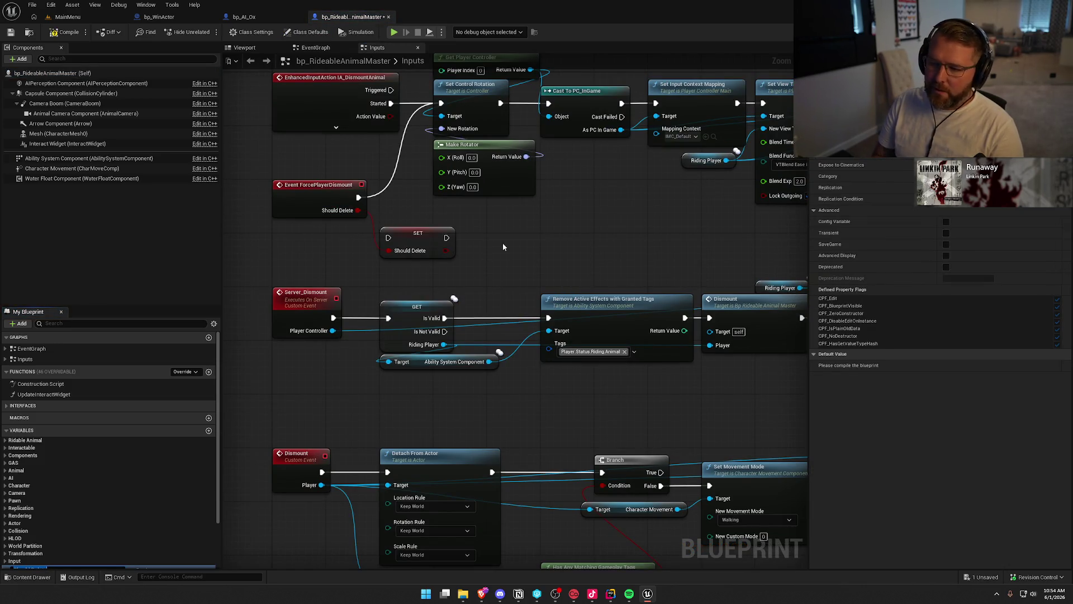
scroll(502, 242, "down", 1)
left_click_drag(302, 237, 325, 272)
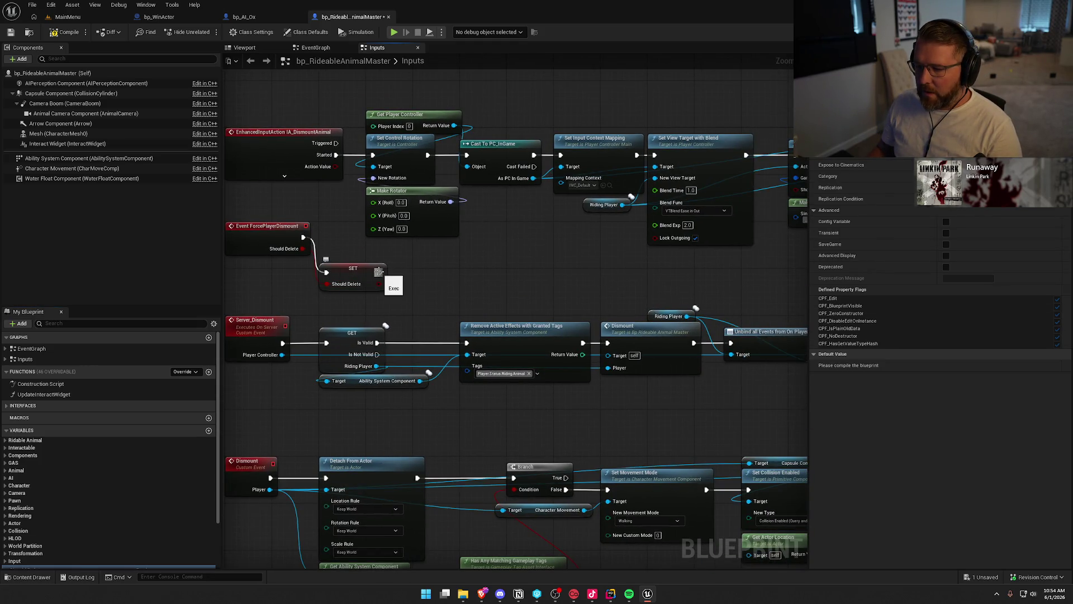
scroll(120, 492, "down", 3)
left_click(120, 514)
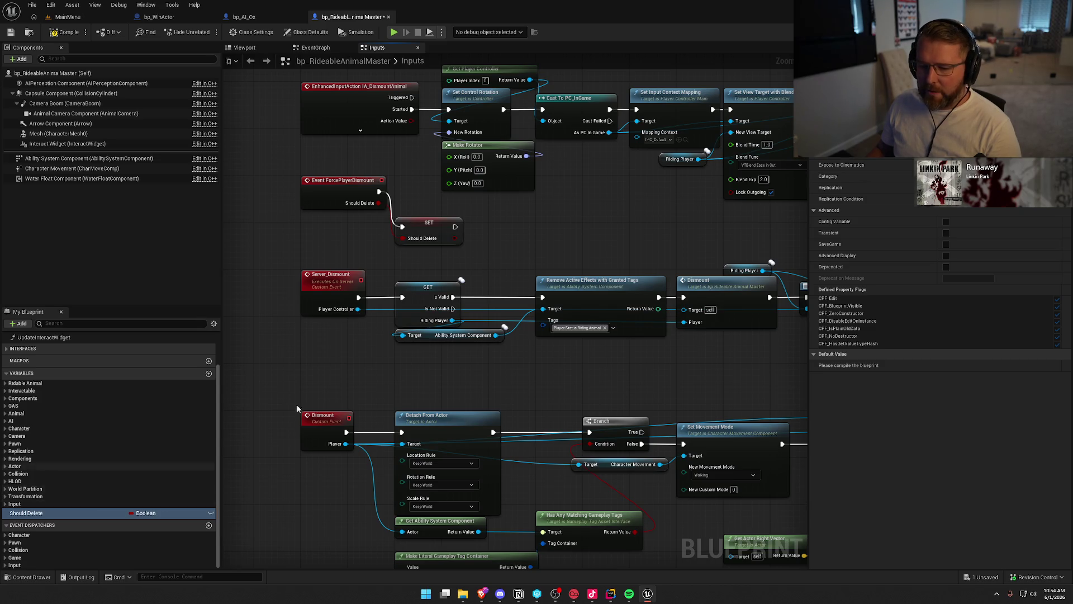
key("ctrl+z")
key("ctrl+z")
key("ctrl+z")
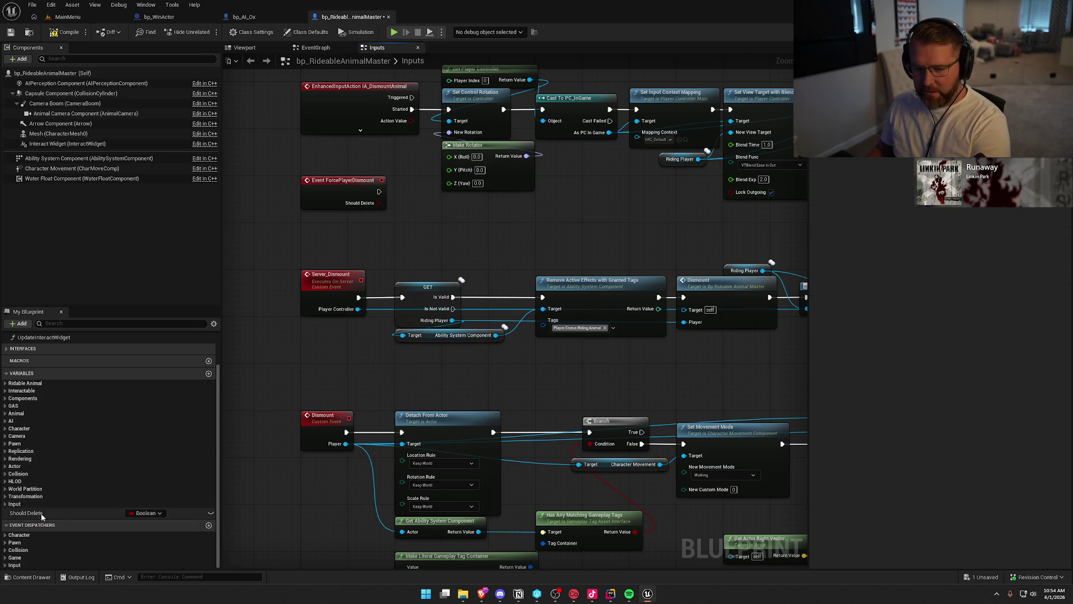
Step: Add a Boolean input named Should Delete to Server_Dismount and drag a wire from it
left_click(339, 283)
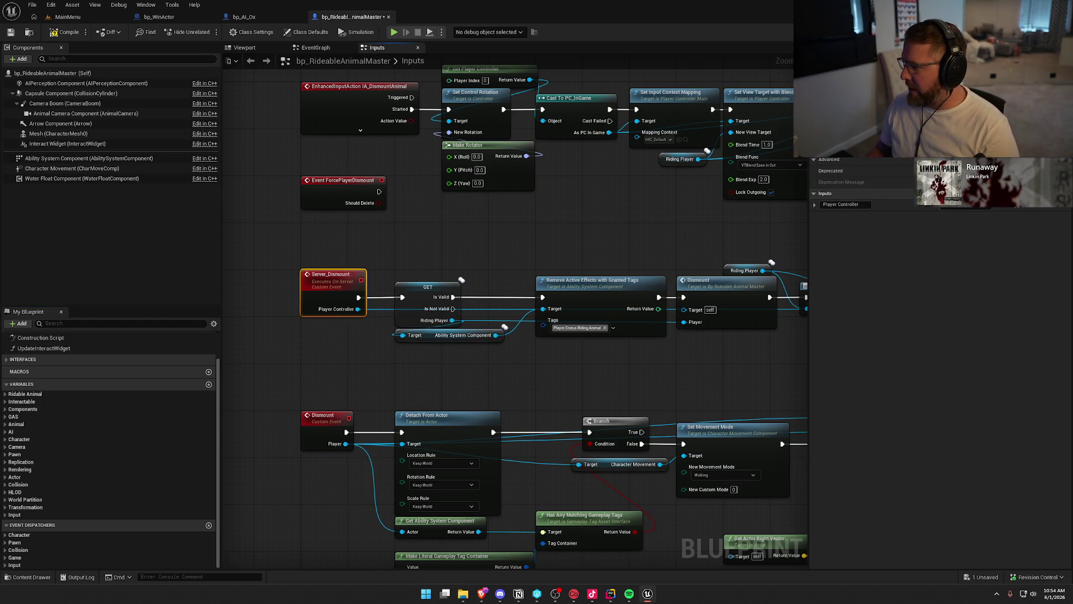
left_click(1064, 194)
type("Sho")
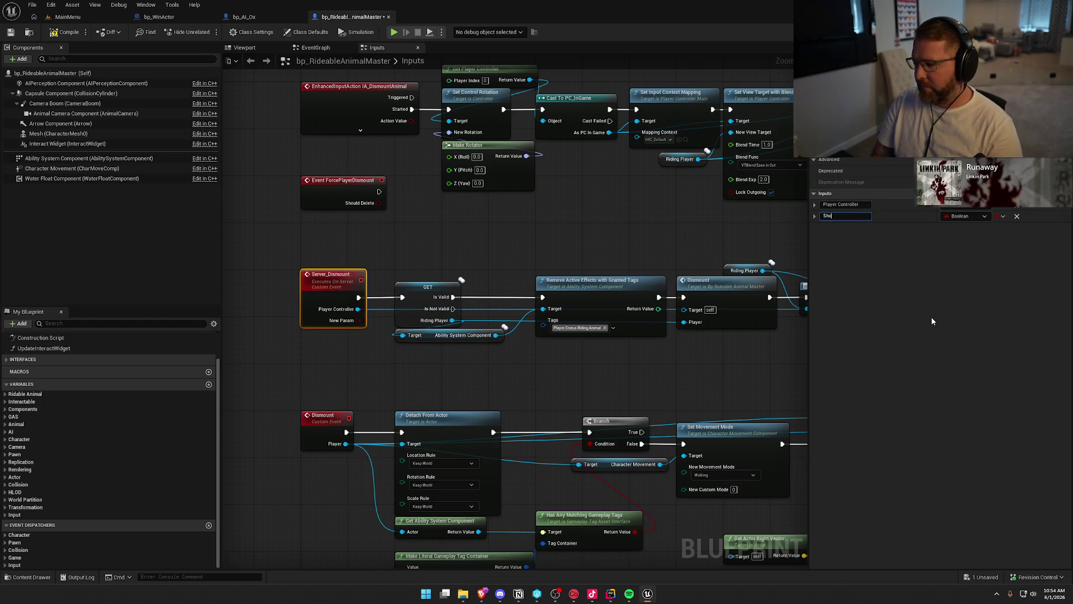
type("uld Delete")
key("Return")
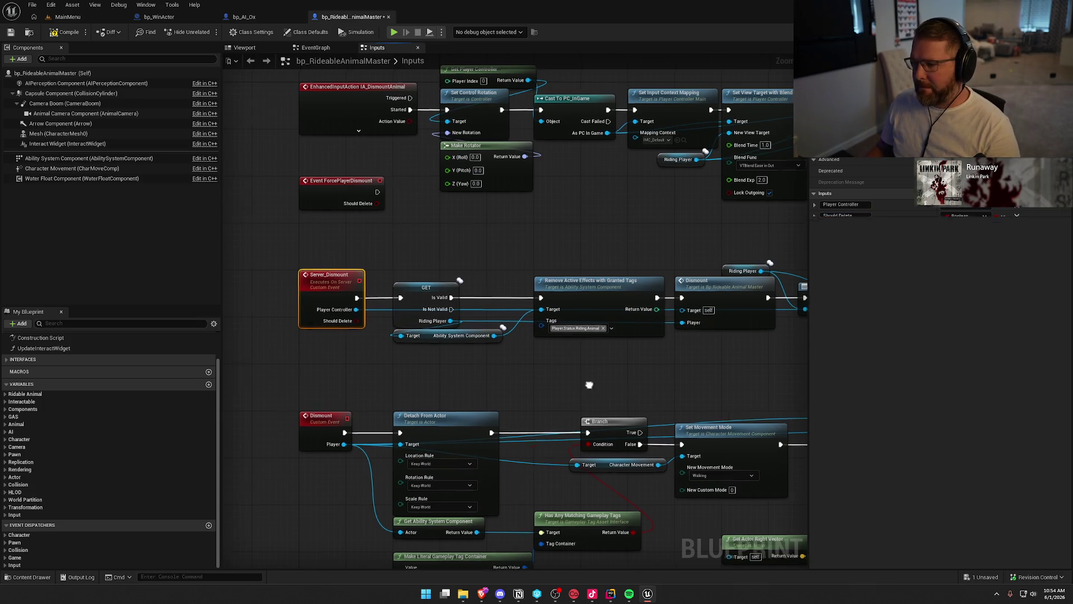
scroll(294, 343, "down", 4)
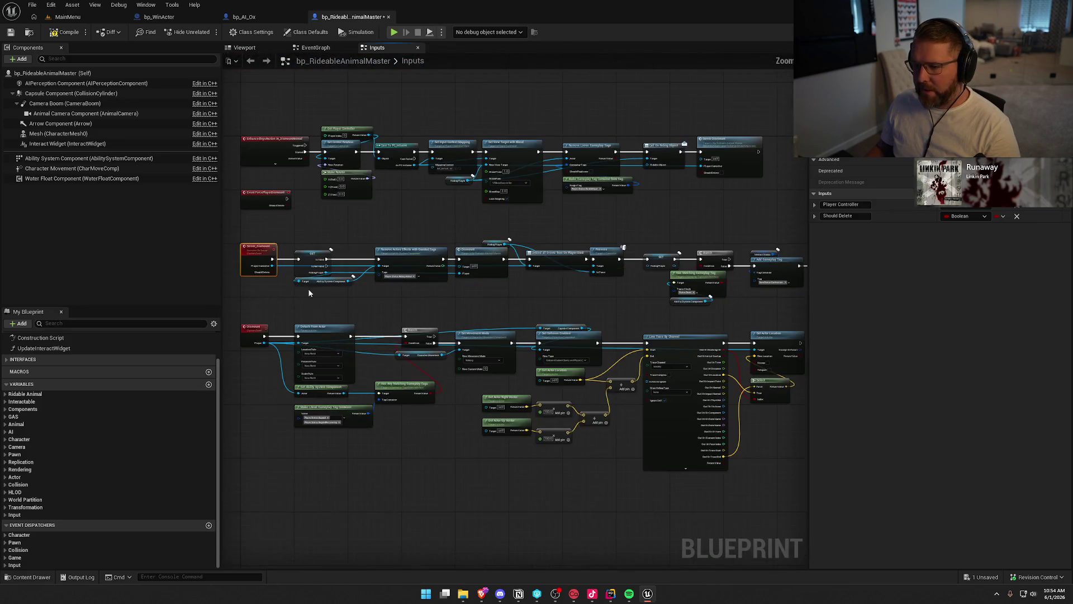
mouse_move(271, 271)
left_mouse_down()
mouse_move(773, 317)
mouse_move(509, 301)
left_mouse_up()
Step: Create a Branch node on Should Delete and shift the dead-status and downstream nodes to make room
type("branch")
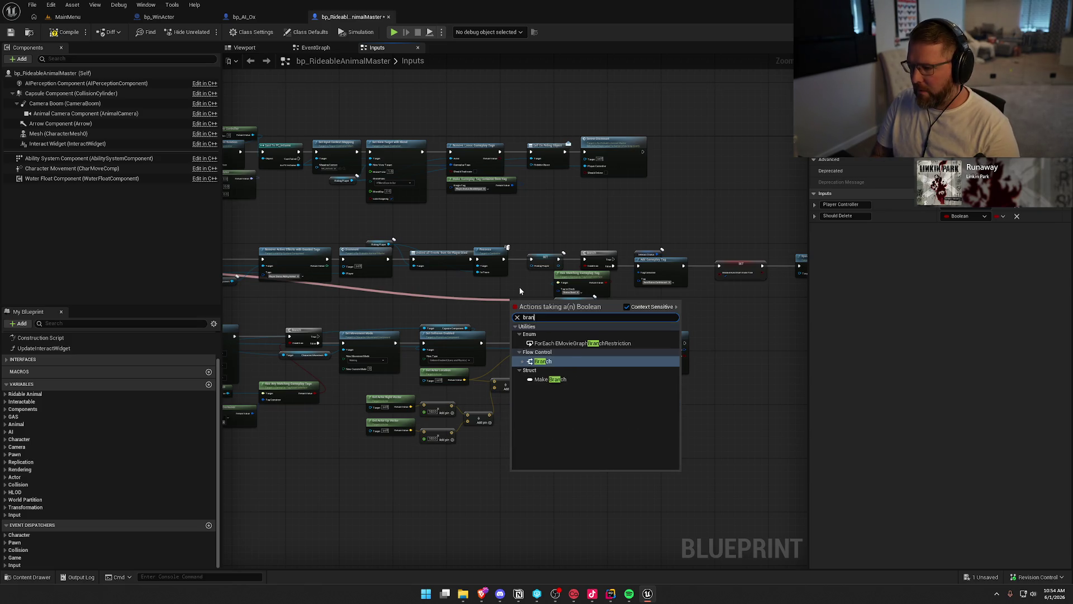
key("Return")
scroll(424, 308, "up", 3)
mouse_move(424, 307)
left_mouse_down()
mouse_move(339, 299)
mouse_move(379, 323)
mouse_move(560, 146)
mouse_move(529, 190)
left_mouse_up()
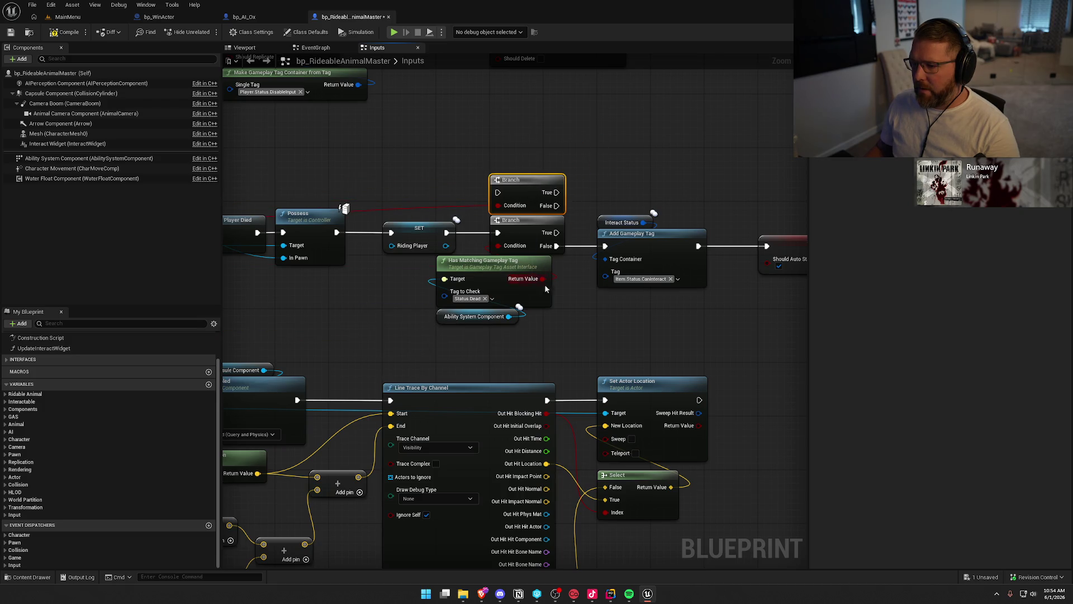
mouse_move(530, 339)
left_mouse_down()
mouse_move(434, 255)
mouse_move(535, 304)
mouse_move(536, 284)
mouse_move(505, 271)
mouse_move(361, 282)
left_mouse_up()
scroll(529, 303, "down", 2)
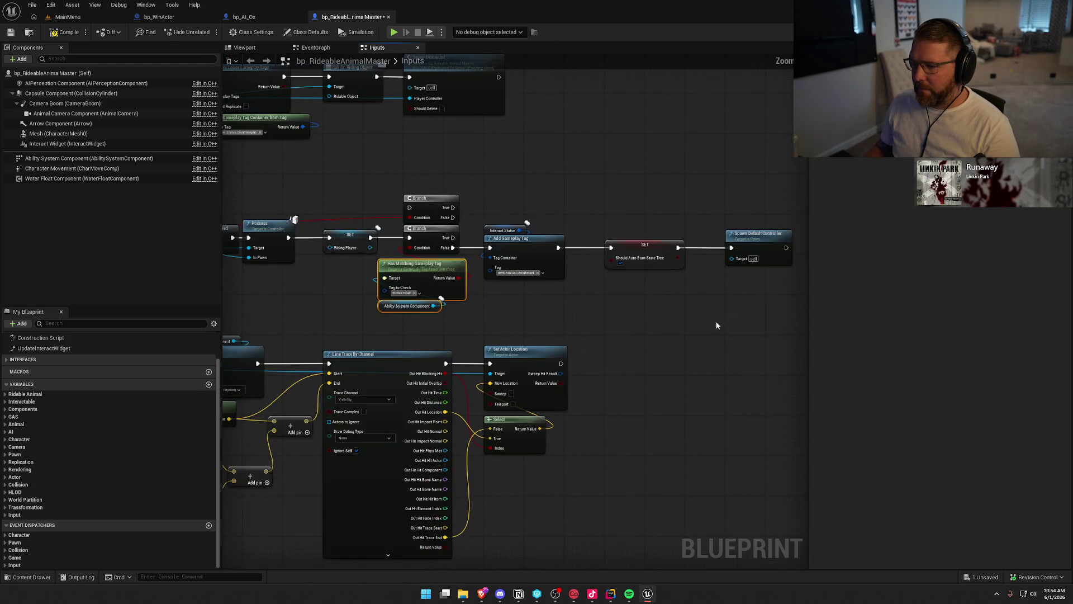
mouse_move(758, 333)
left_mouse_down()
mouse_move(512, 289)
mouse_move(425, 240)
mouse_move(595, 238)
left_mouse_up()
left_click_drag(502, 230, 652, 236)
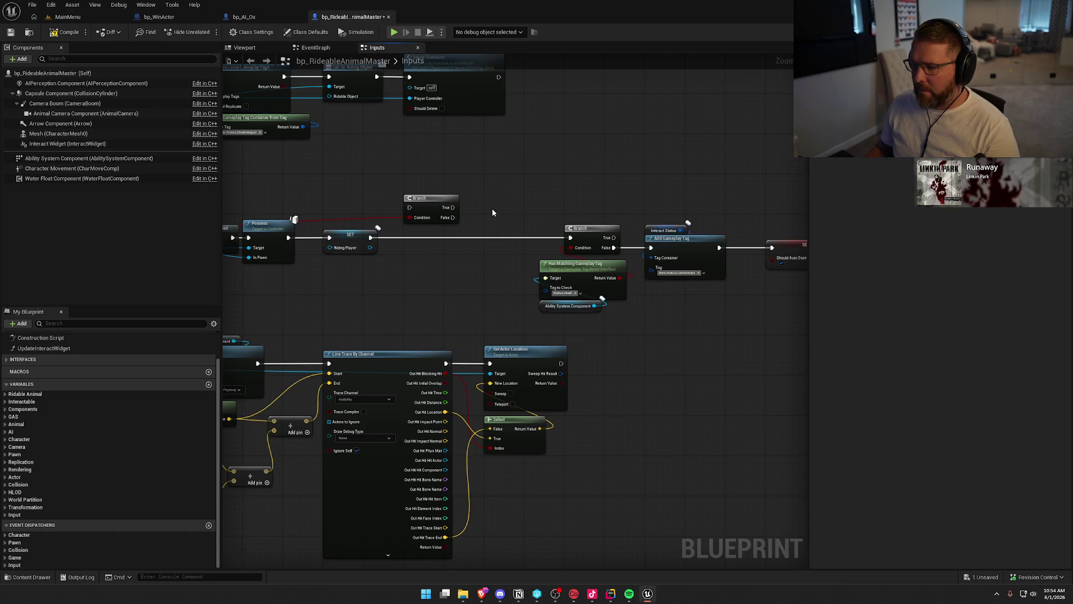
scroll(425, 246, "up", 2)
Step: Wire SET Riding Player into the Branch, False to the dead-status Branch, True to Destroy Actor
mouse_move(428, 258)
left_mouse_down()
mouse_move(452, 253)
mouse_move(477, 218)
mouse_move(501, 250)
mouse_move(551, 274)
mouse_move(692, 259)
left_mouse_up()
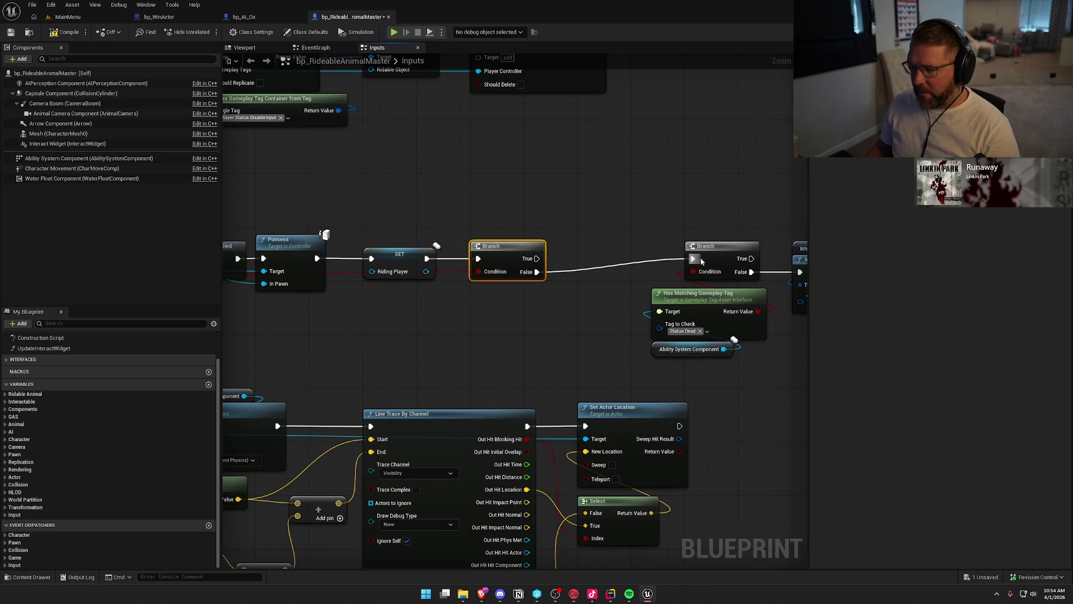
scroll(440, 195, "down", 2)
left_click_drag(440, 195, 797, 307)
mouse_move(469, 229)
left_mouse_down()
mouse_move(405, 243)
mouse_move(453, 177)
left_mouse_up()
scroll(463, 219, "up", 2)
type("des")
key("Return")
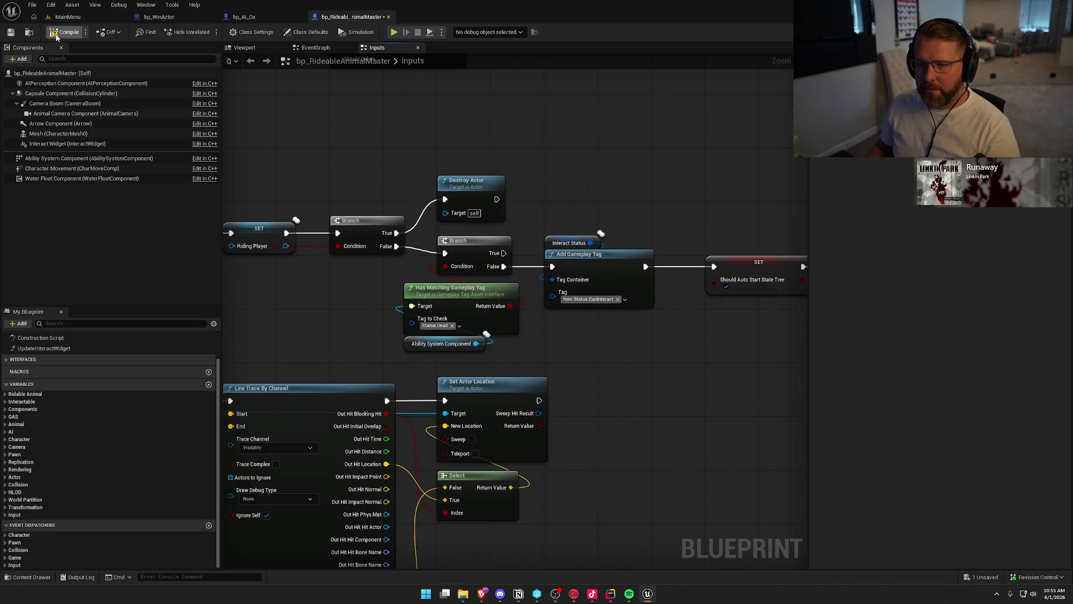
scroll(613, 312, "down", 4)
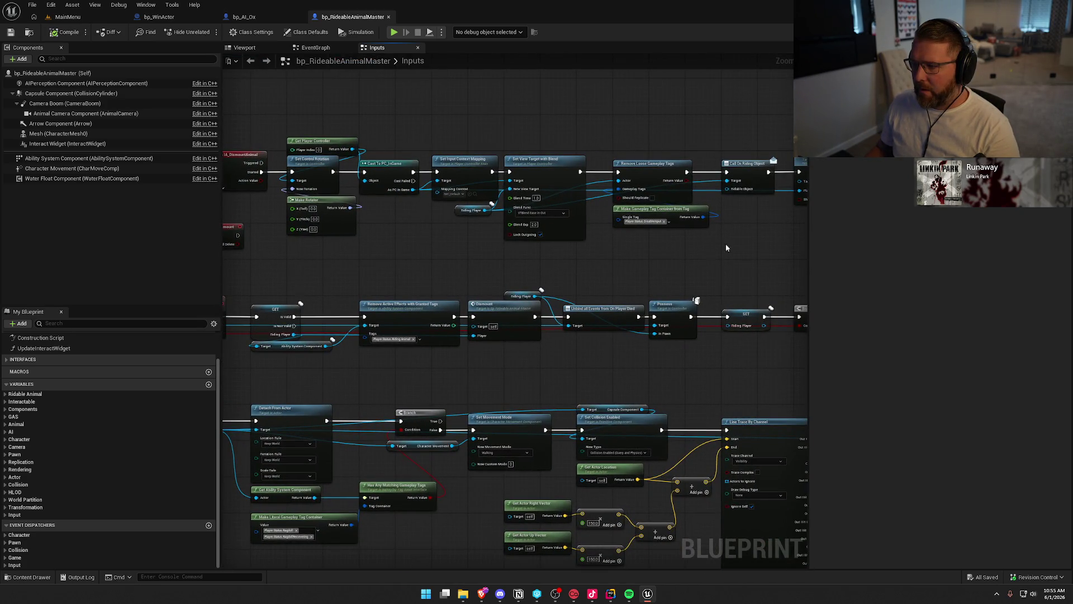
Step: Wire ForcePlayerDismount into Set Control Rotation and its Should Delete into the Server Dismount call
left_click_drag(840, 190, 764, 192)
left_click_drag(613, 275, 725, 250)
mouse_move(270, 212)
left_mouse_down()
mouse_move(306, 186)
mouse_move(324, 148)
left_mouse_up()
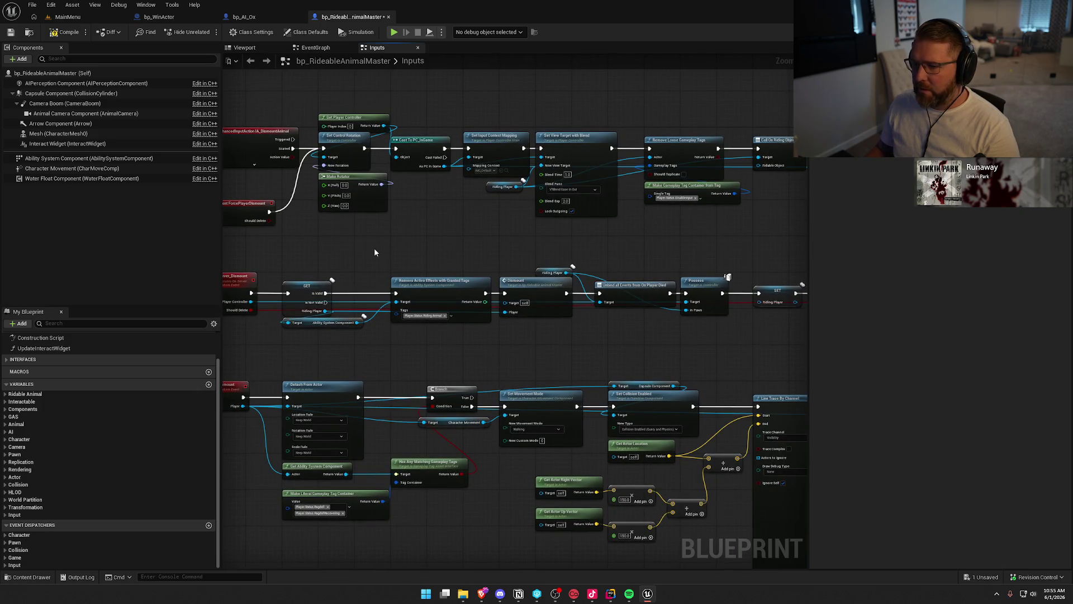
mouse_move(267, 222)
left_mouse_down()
mouse_move(878, 214)
mouse_move(674, 180)
mouse_move(746, 171)
left_mouse_up()
left_click_drag(454, 252, 596, 253)
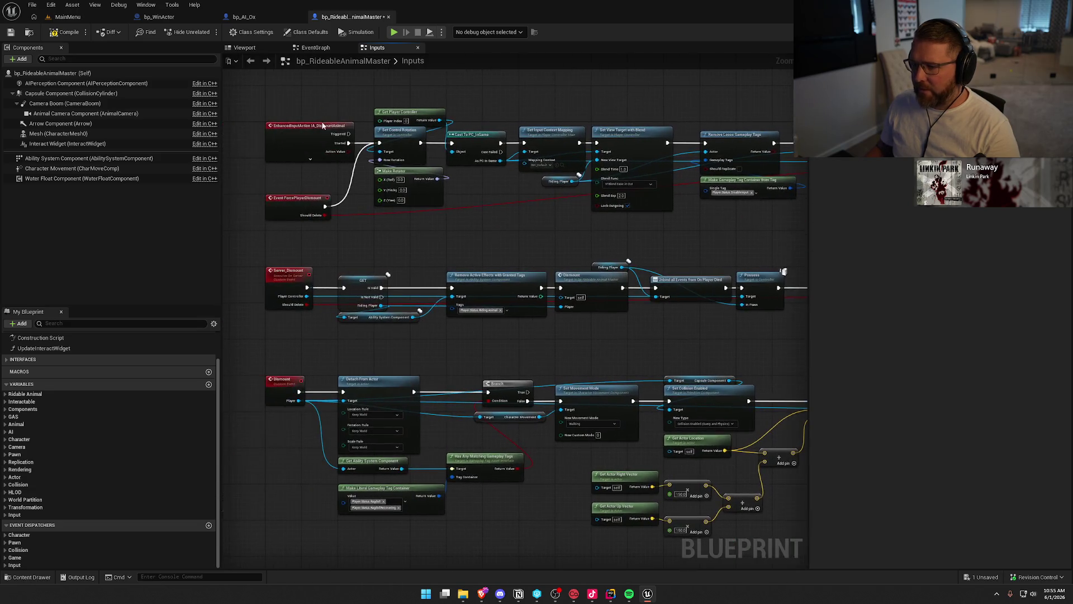
mouse_move(429, 199)
left_mouse_down()
mouse_move(388, 227)
mouse_move(690, 203)
mouse_move(829, 223)
left_mouse_up()
mouse_move(478, 255)
left_mouse_down()
mouse_move(373, 239)
mouse_move(442, 234)
left_mouse_up()
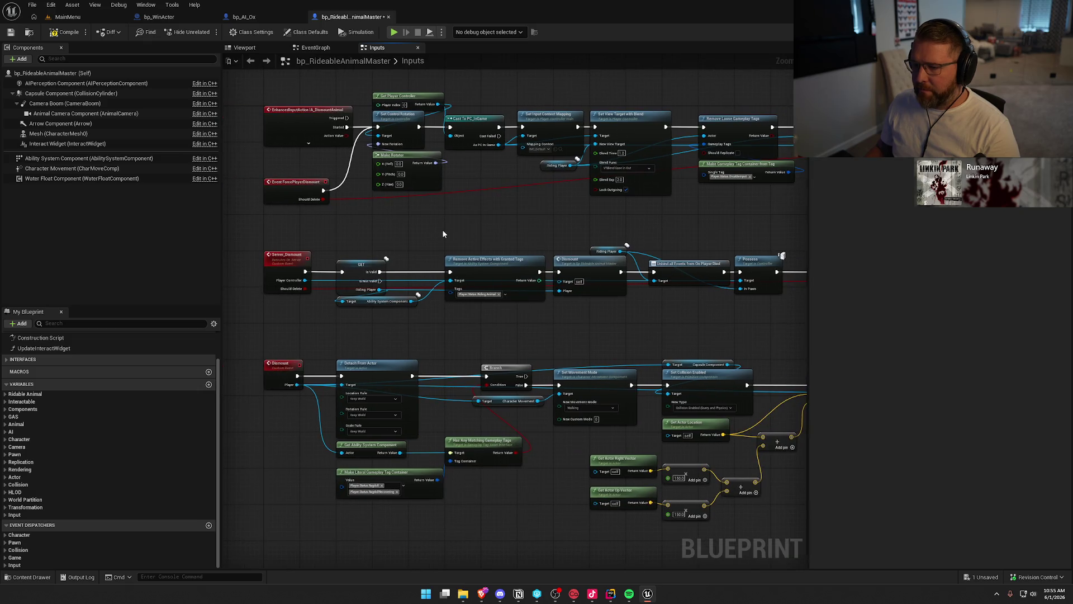
Step: Promote ForcePlayerDismount's Should Delete to a variable, routing the event through its SET node into Set Control Rotation
left_click_drag(323, 199, 349, 216)
left_click(385, 259)
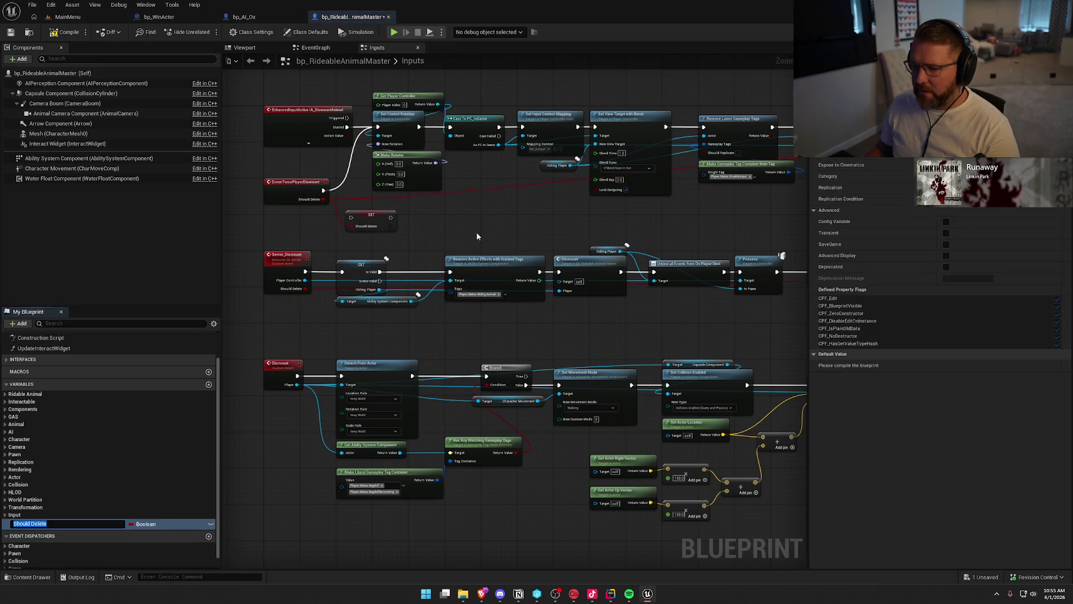
scroll(360, 210, "up", 2)
mouse_move(308, 184)
left_mouse_down()
mouse_move(349, 222)
mouse_move(384, 142)
left_mouse_up()
left_click(350, 246)
scroll(381, 286, "down", 4)
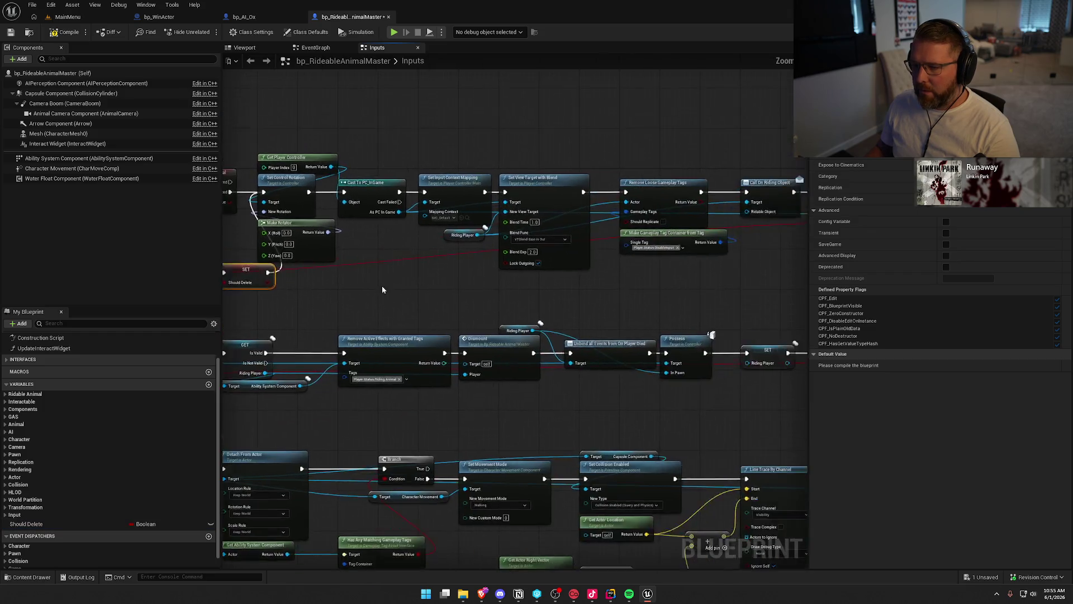
left_click_drag(337, 175, 733, 276)
scroll(348, 231, "up", 4)
left_click_drag(242, 195, 402, 194)
mouse_move(348, 294)
left_mouse_down()
mouse_move(350, 281)
mouse_move(414, 288)
left_mouse_up()
left_click(398, 316)
Step: Duplicate the SET node onto the dismount input's Started path and feed a Should Delete getter into Server Dismount
key("ctrl+c")
key("ctrl+v")
left_click_drag(332, 194, 542, 194)
left_click(457, 255)
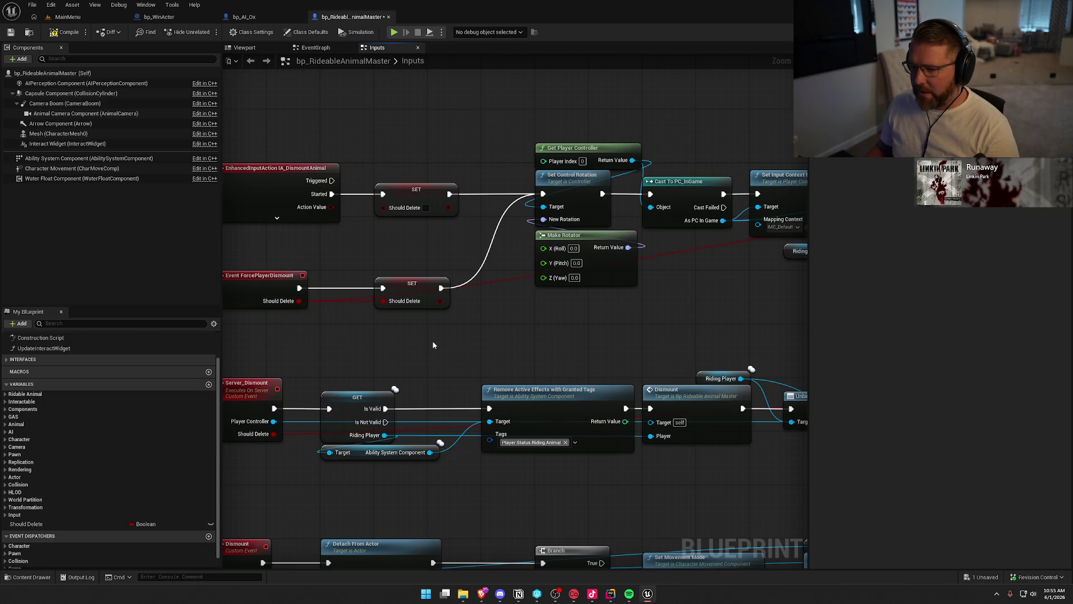
mouse_move(509, 343)
left_mouse_down()
mouse_move(555, 360)
mouse_move(516, 300)
left_mouse_up()
mouse_move(26, 524)
left_mouse_down()
mouse_move(514, 279)
mouse_move(518, 242)
mouse_move(531, 263)
mouse_move(445, 342)
left_mouse_up()
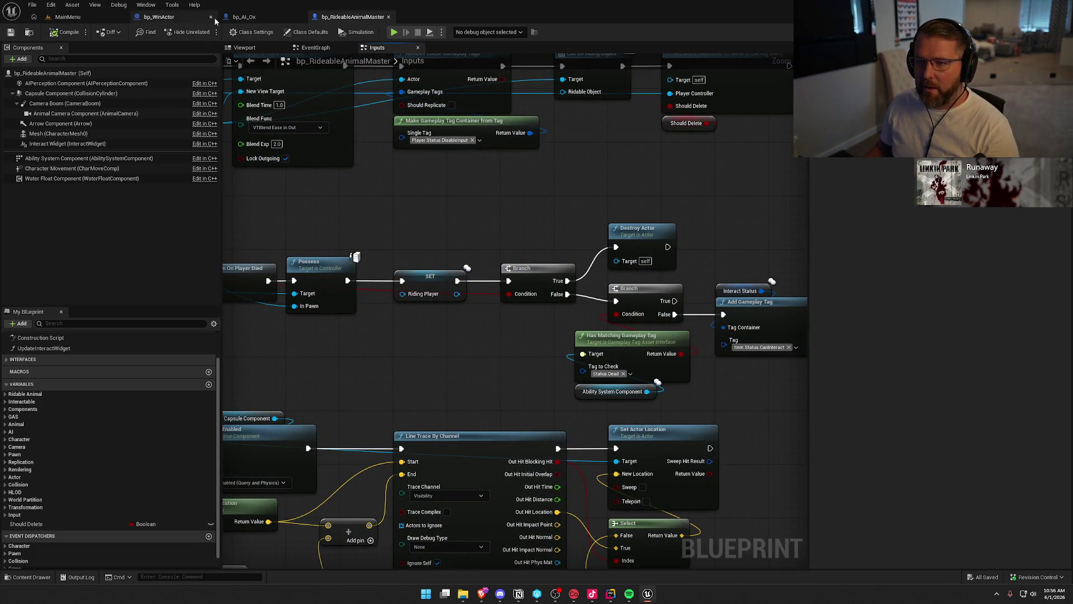
Step: In bp_AI_Ox, tick Should Delete on the Force Player Dismount call
left_click(244, 17)
left_click(588, 260)
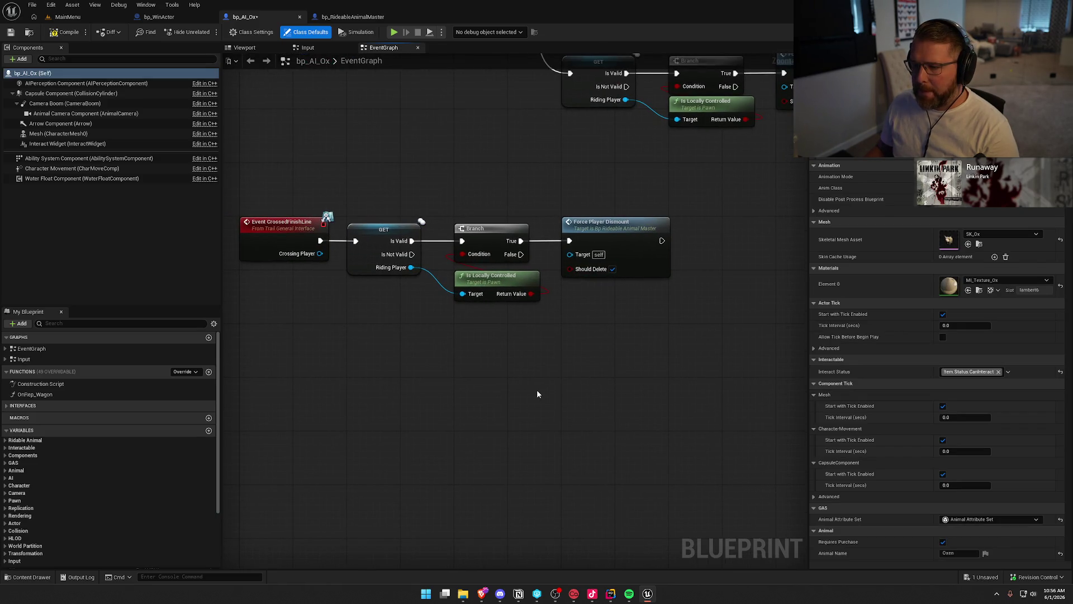
left_click(61, 17)
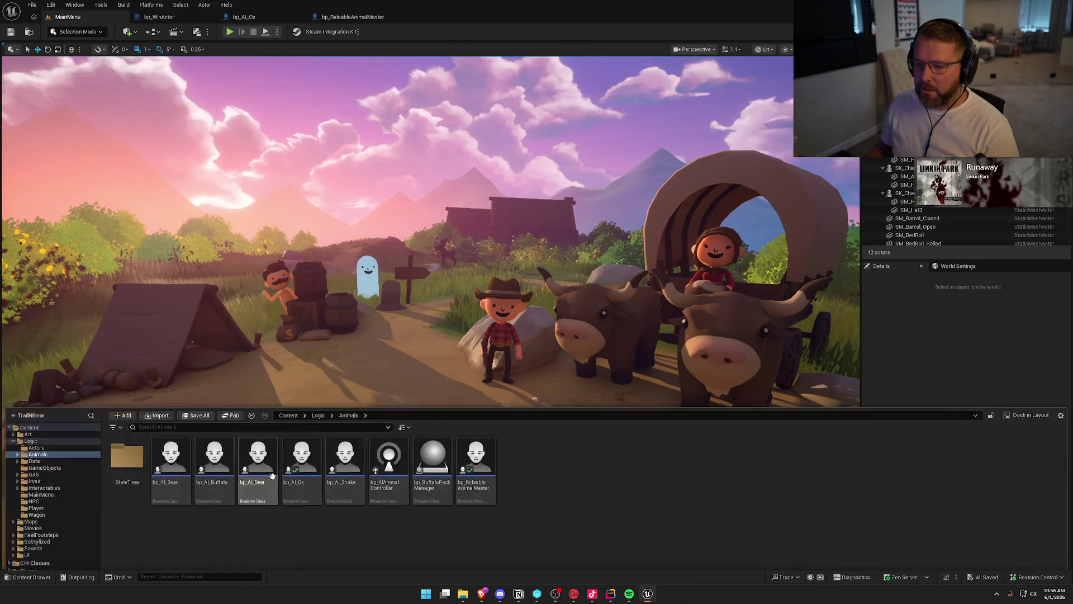
Step: Open the GameWorld level from Maps, face the gate, and start a Play-in-Editor test
left_click(31, 490)
double_click(214, 427)
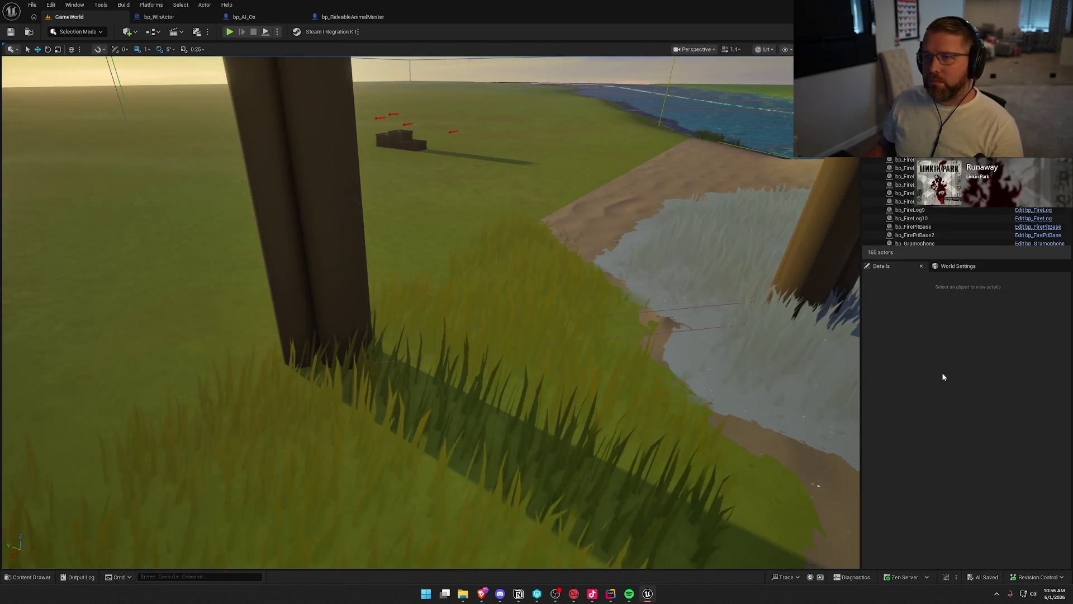
left_click_drag(495, 276, 430, 57)
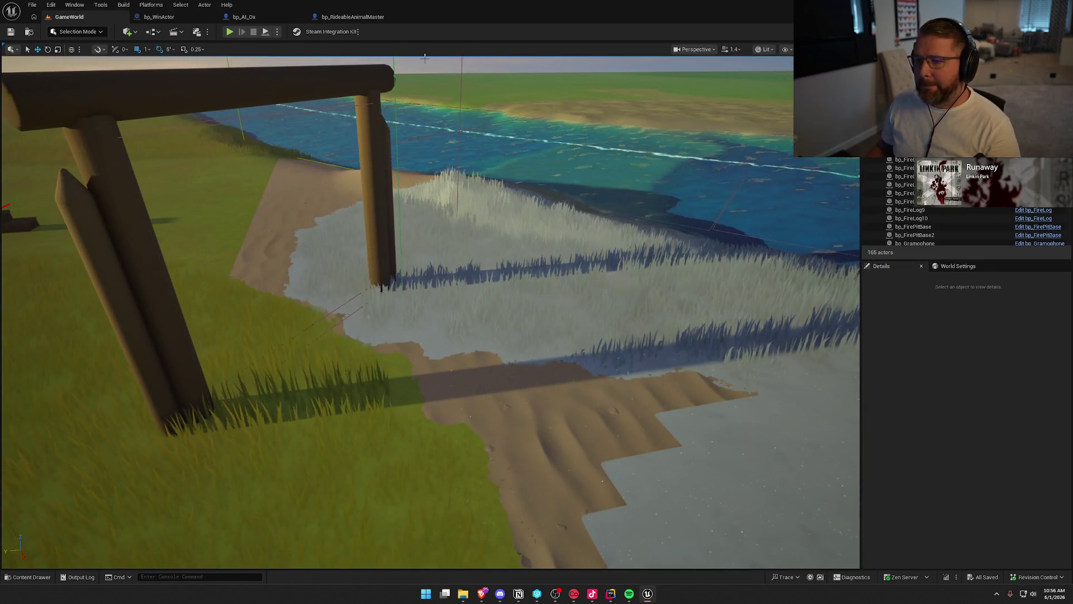
key("alt+p")
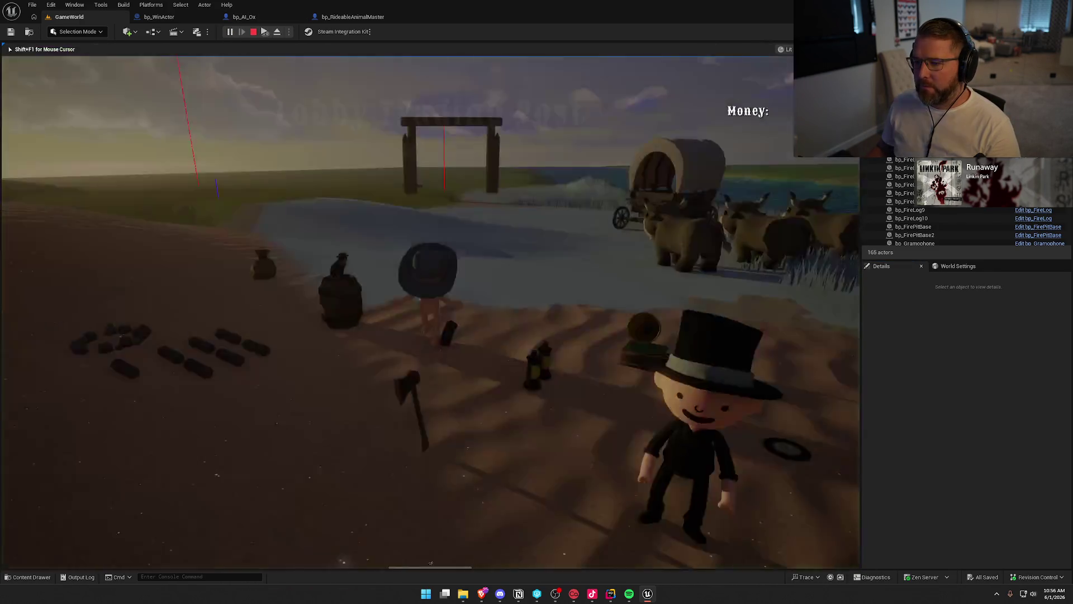
key("super")
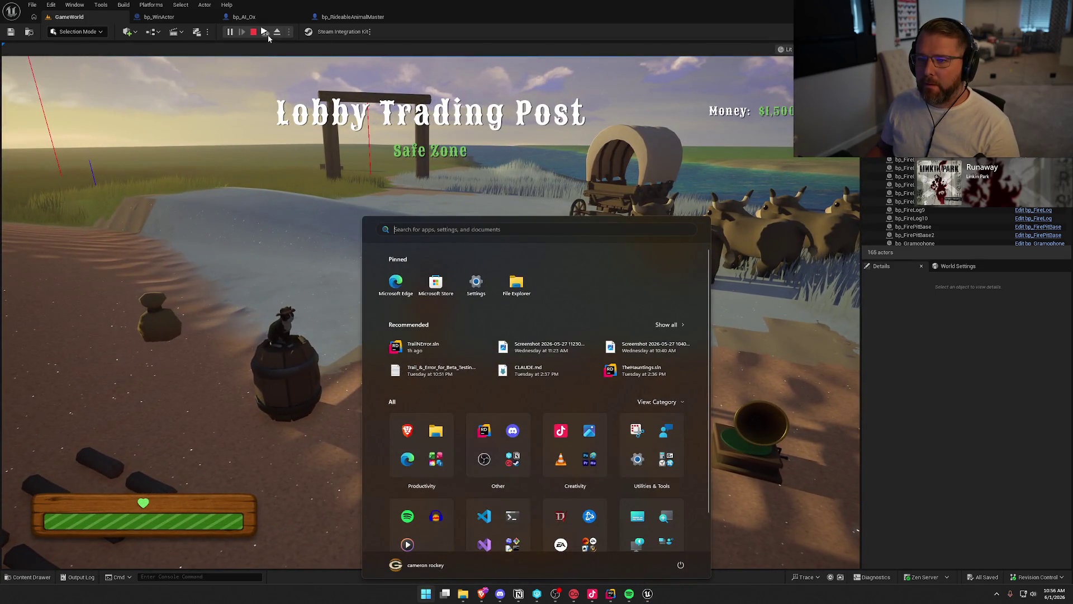
key("Escape")
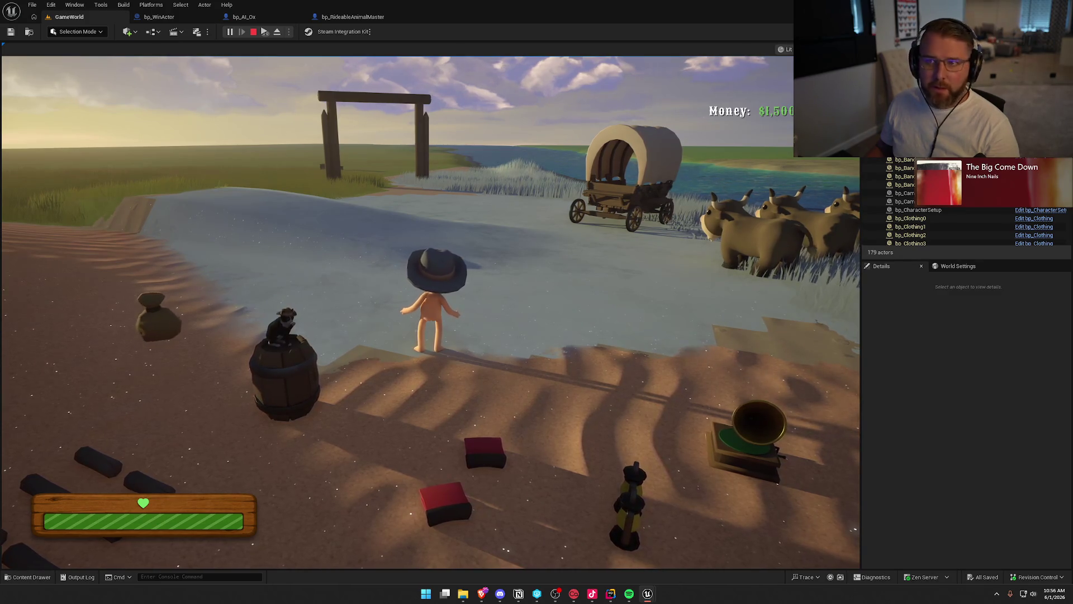
left_click(431, 284)
key("w")
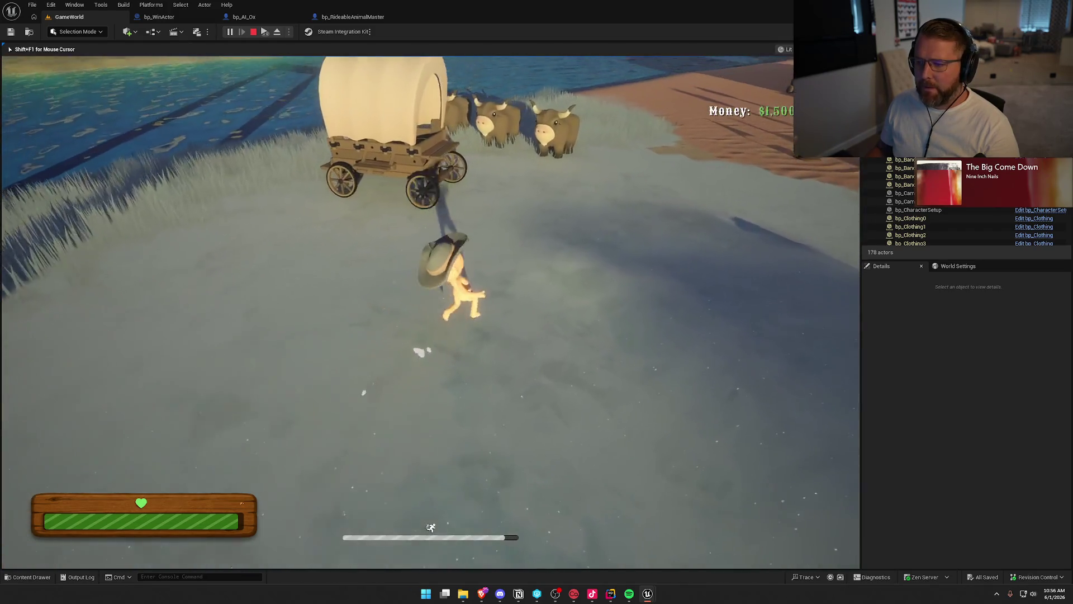
key("e")
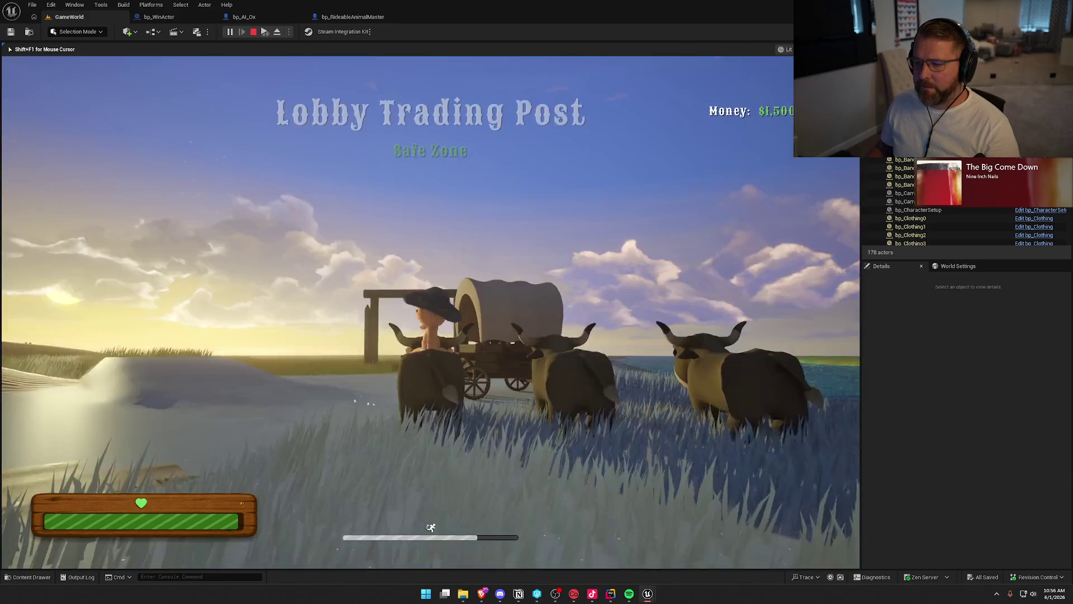
key("e")
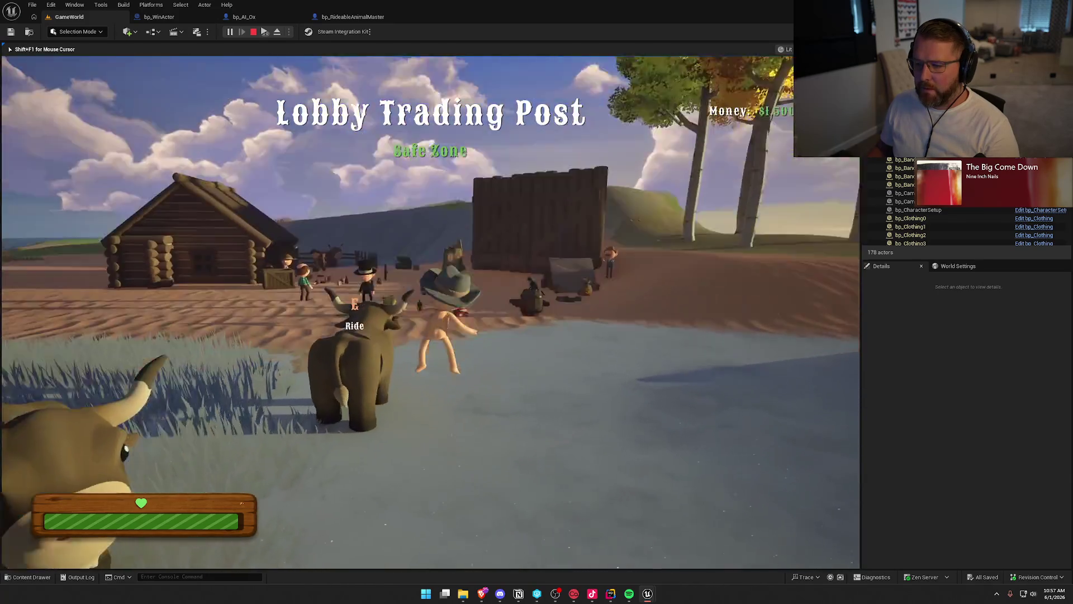
key("e")
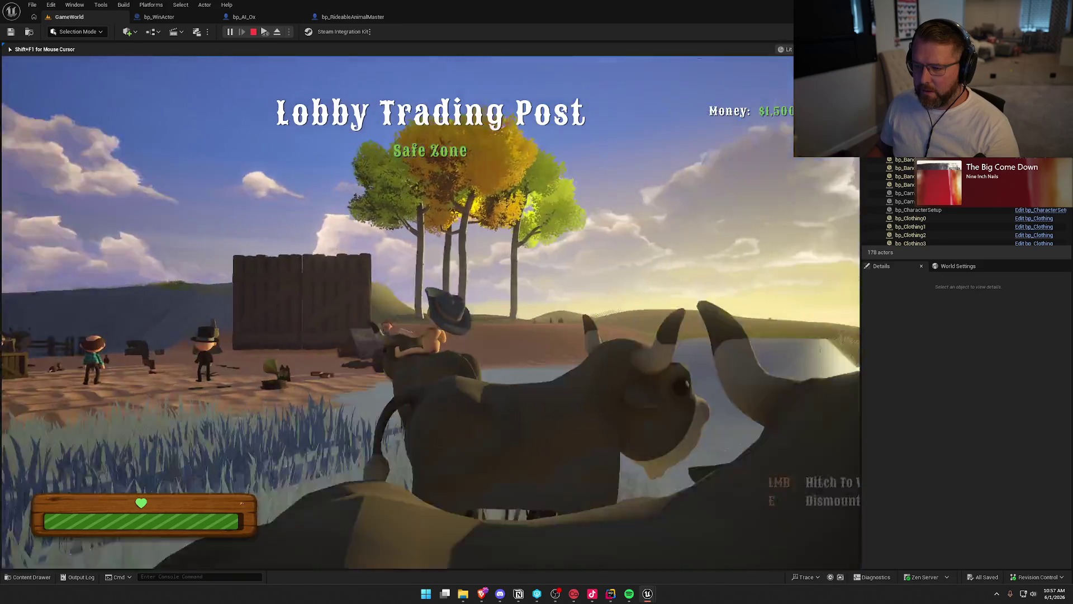
key("e")
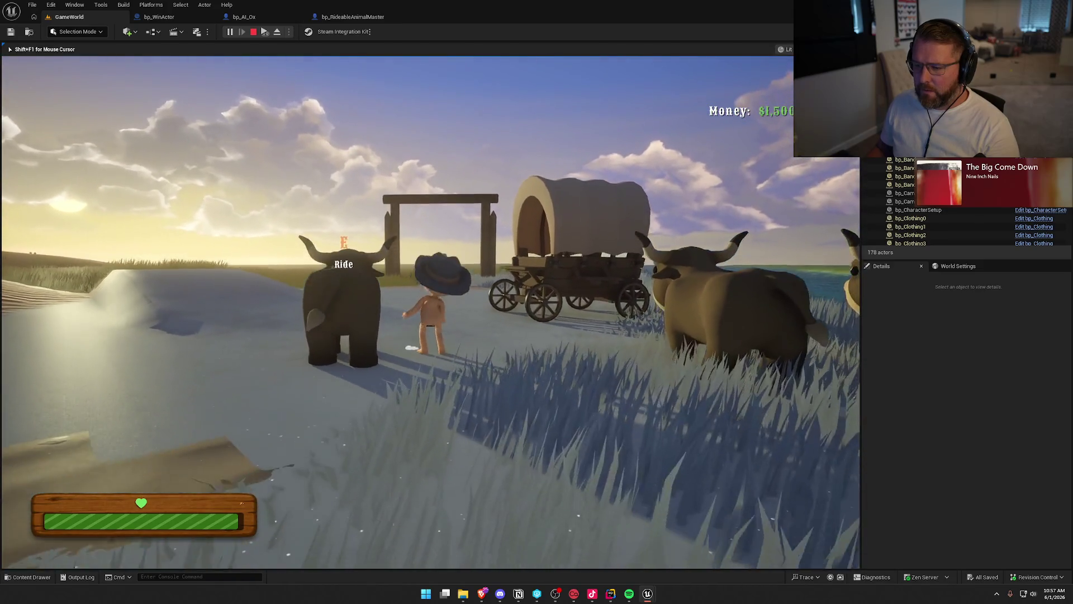
key("Escape")
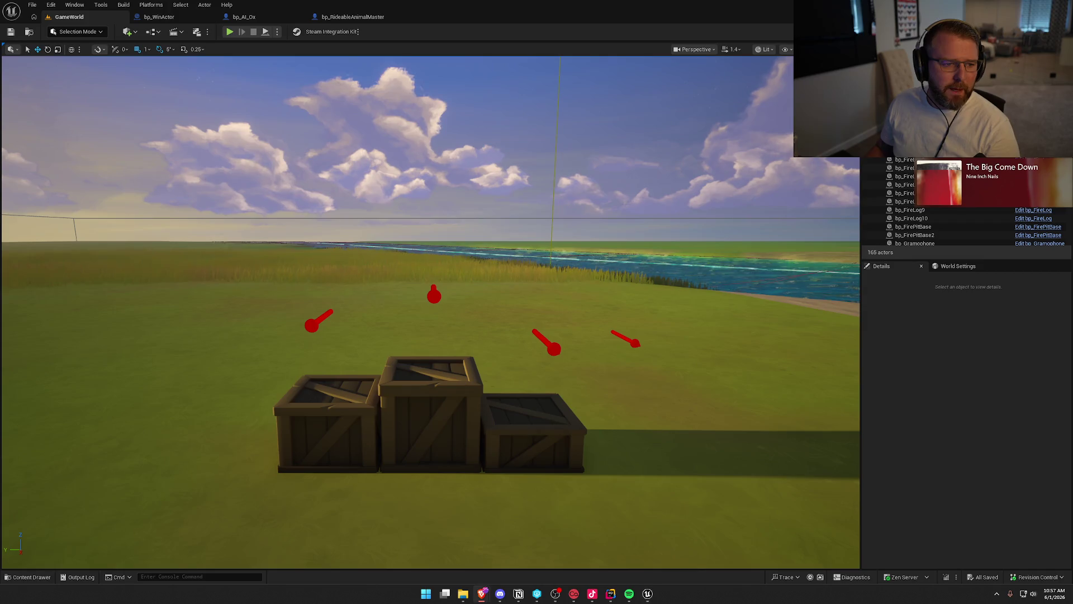
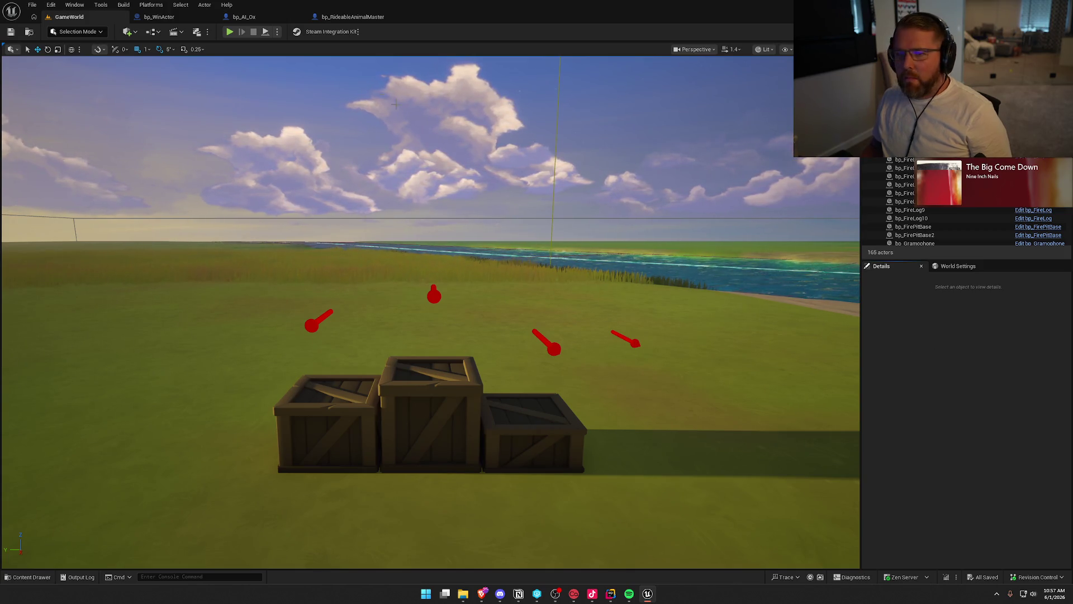
Step: Start a Play-in-Editor session and check Client 2's drowning death screen
key("alt+p")
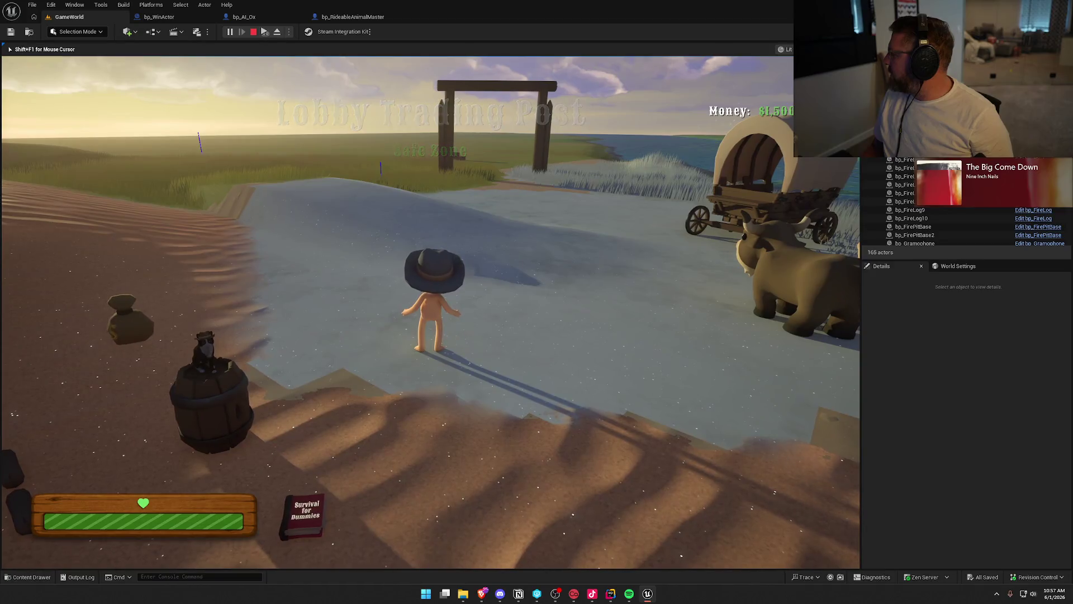
key("super")
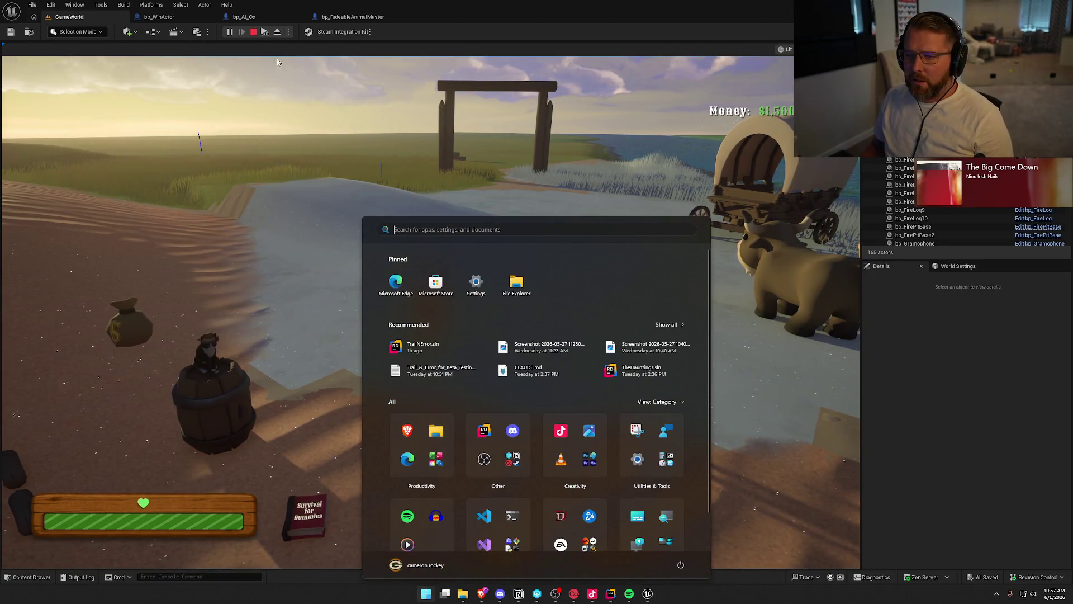
key("super")
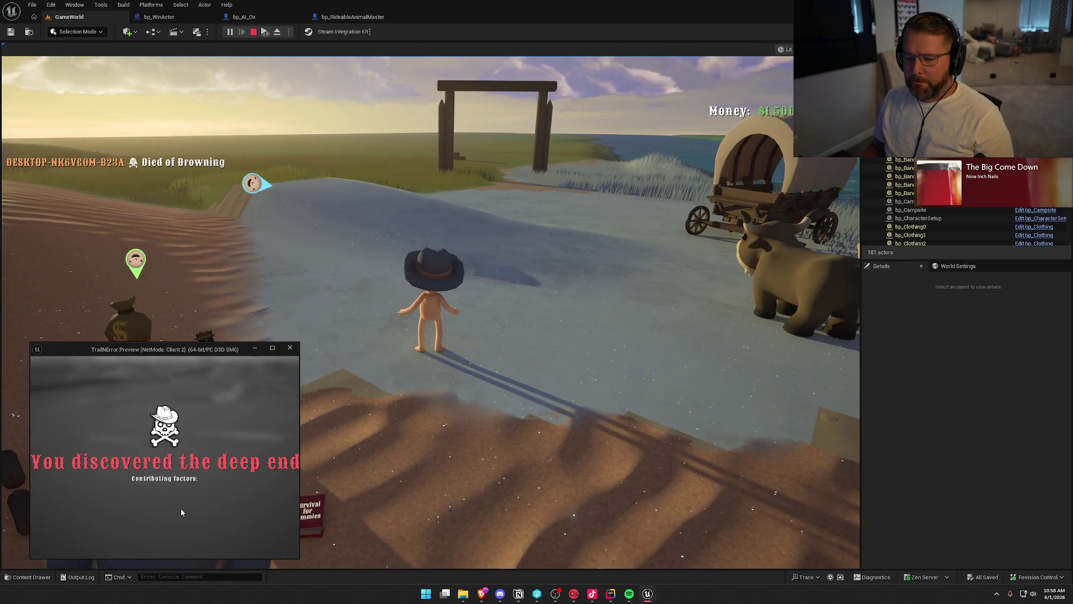
Step: Respawn the second client as a ghost and hand control back to the game
left_click(164, 540)
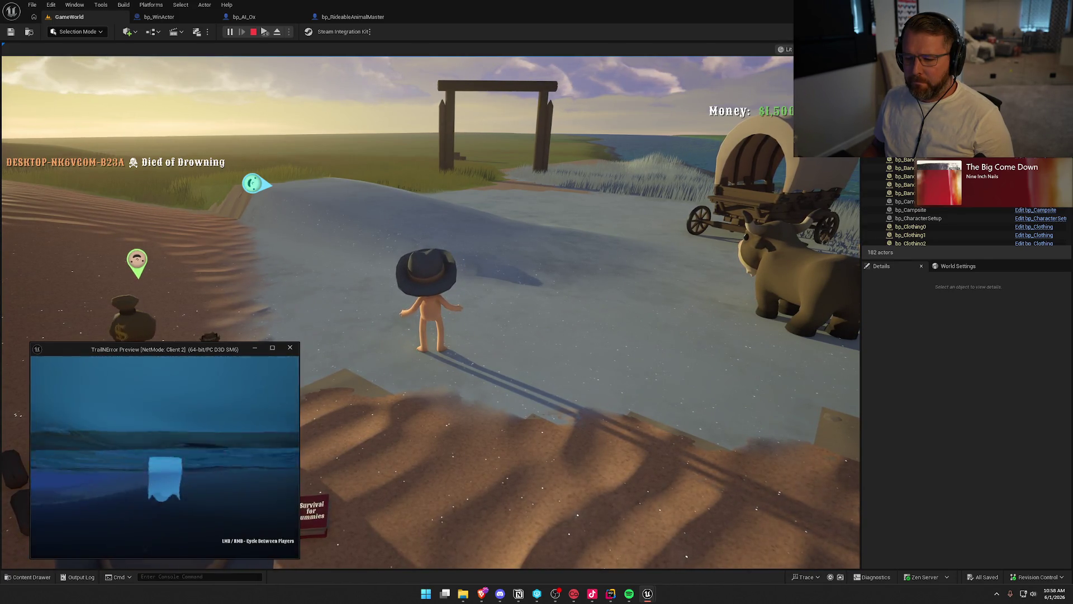
key("super")
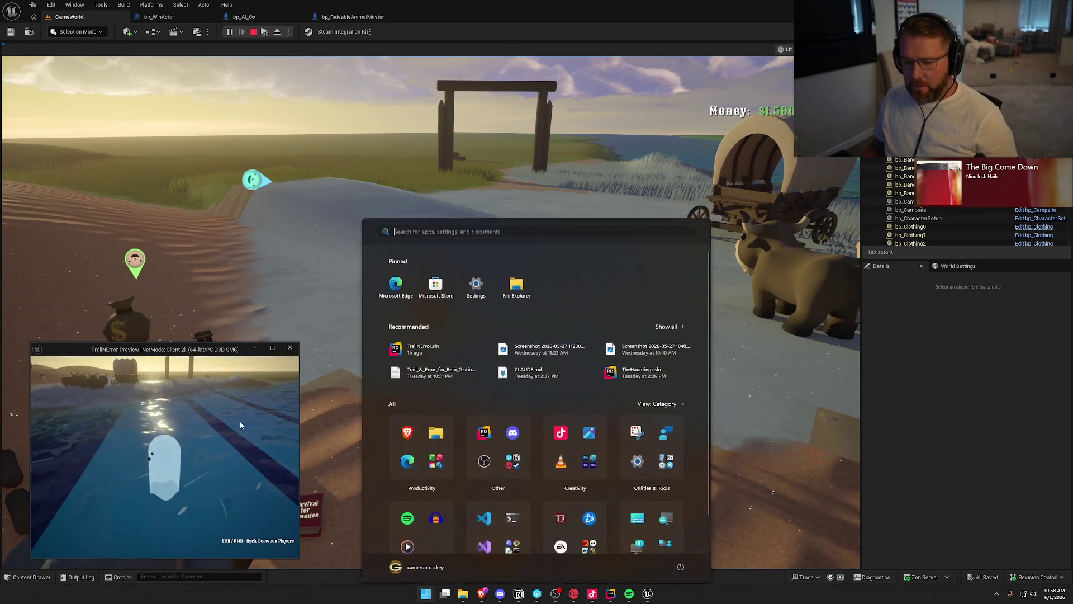
key("Escape")
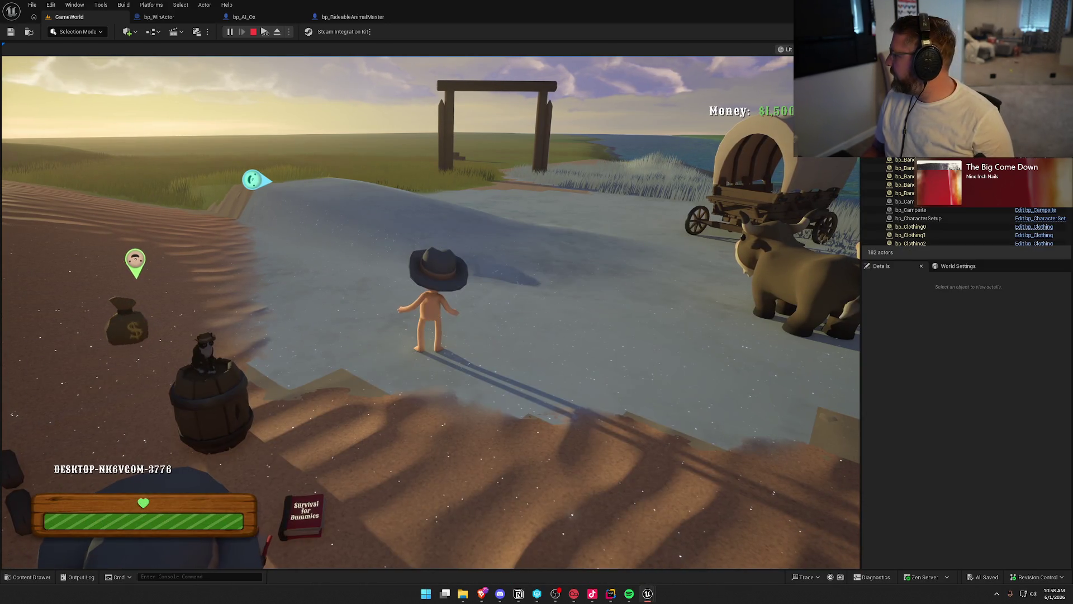
left_click(306, 222)
Step: Walk to the ox, mount it with E, and ride through the gate to the finish
key("w")
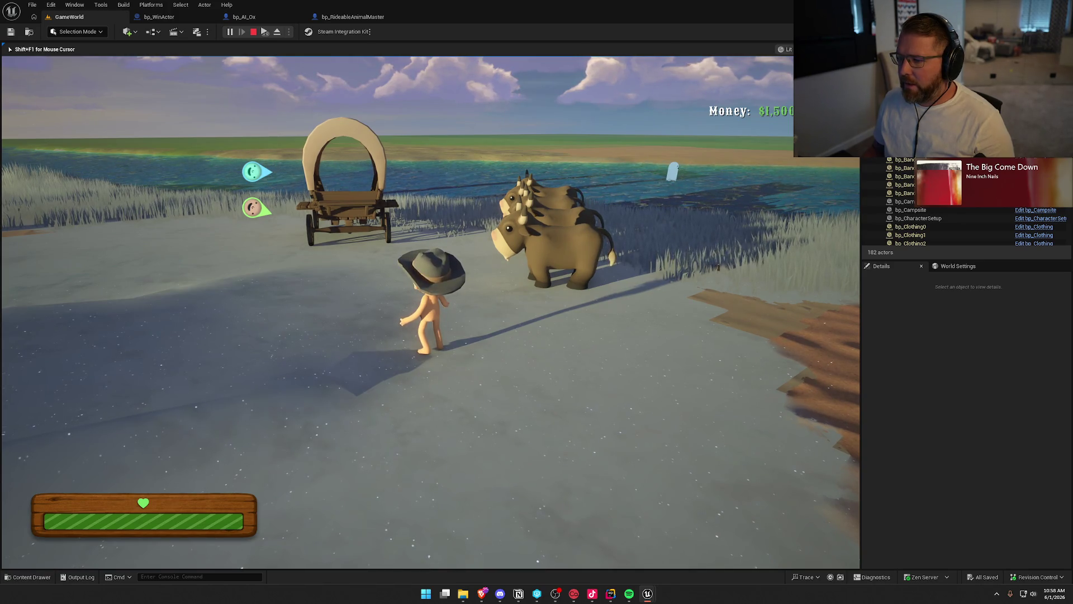
key("e")
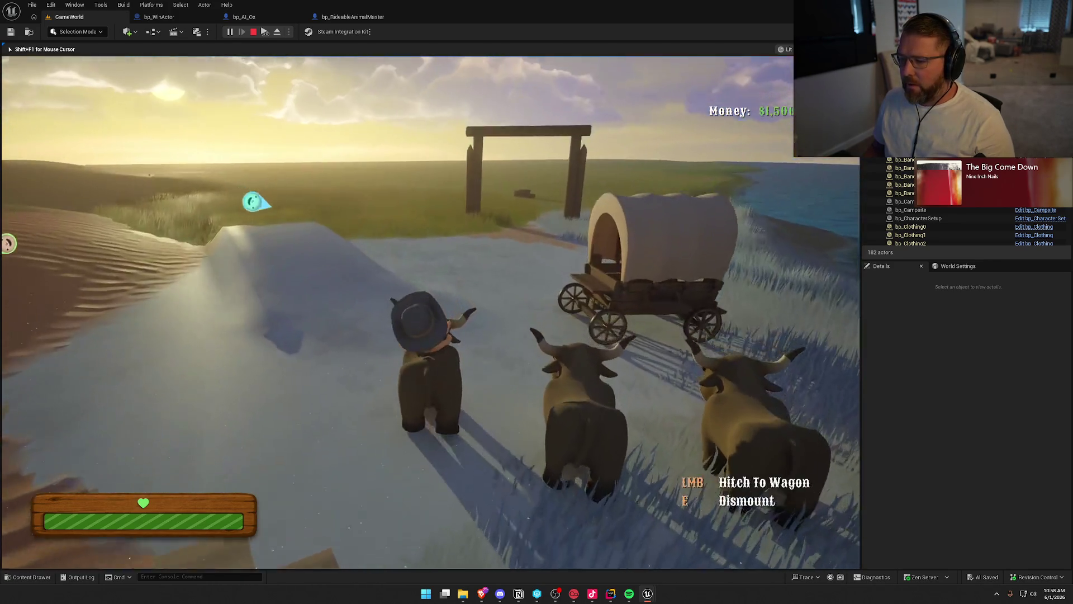
key("w")
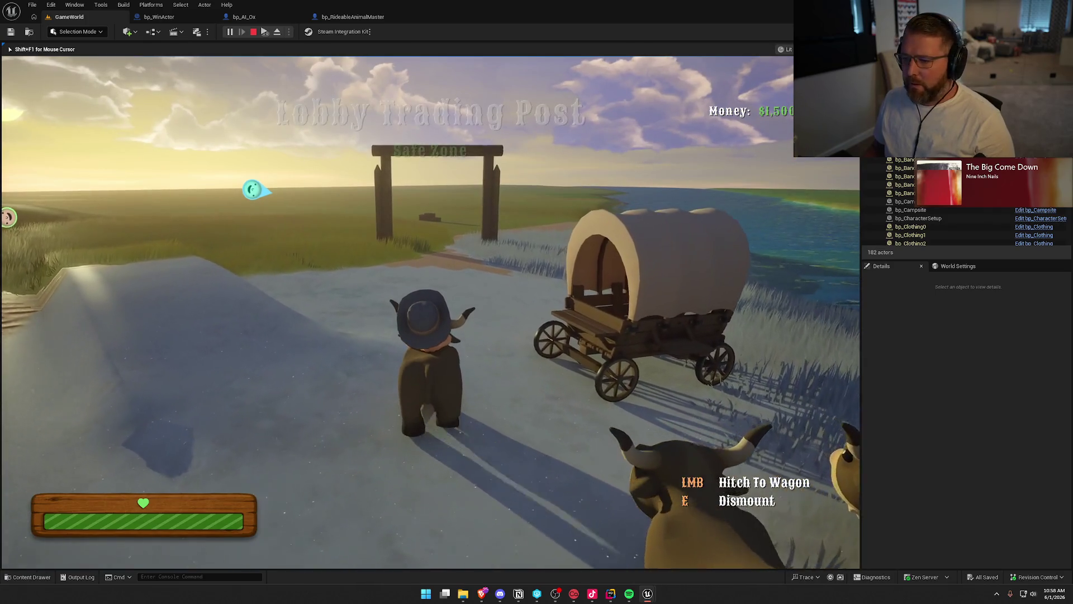
key("w")
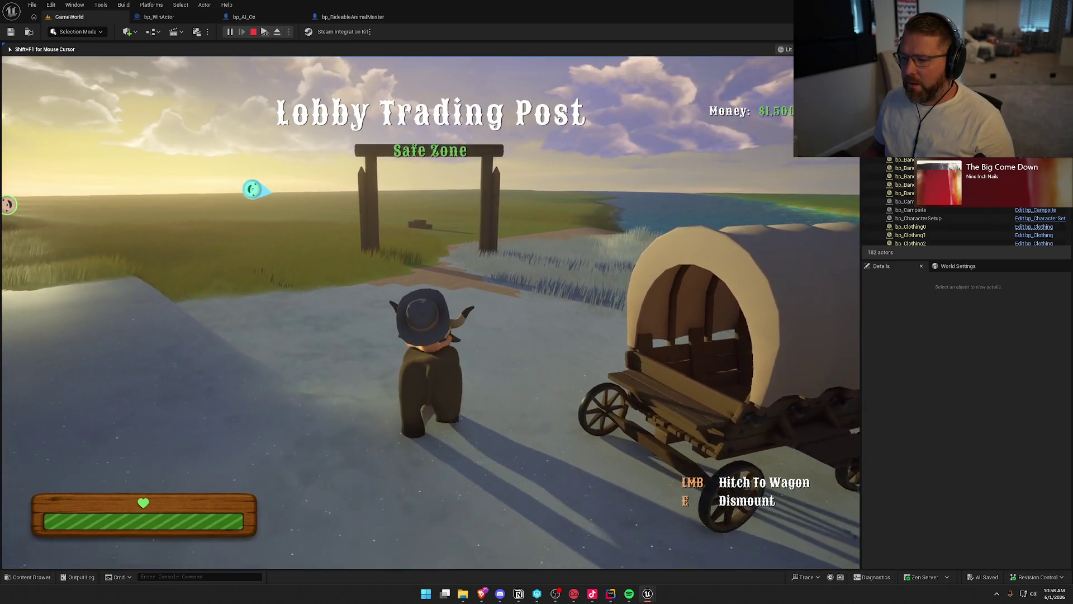
key("w")
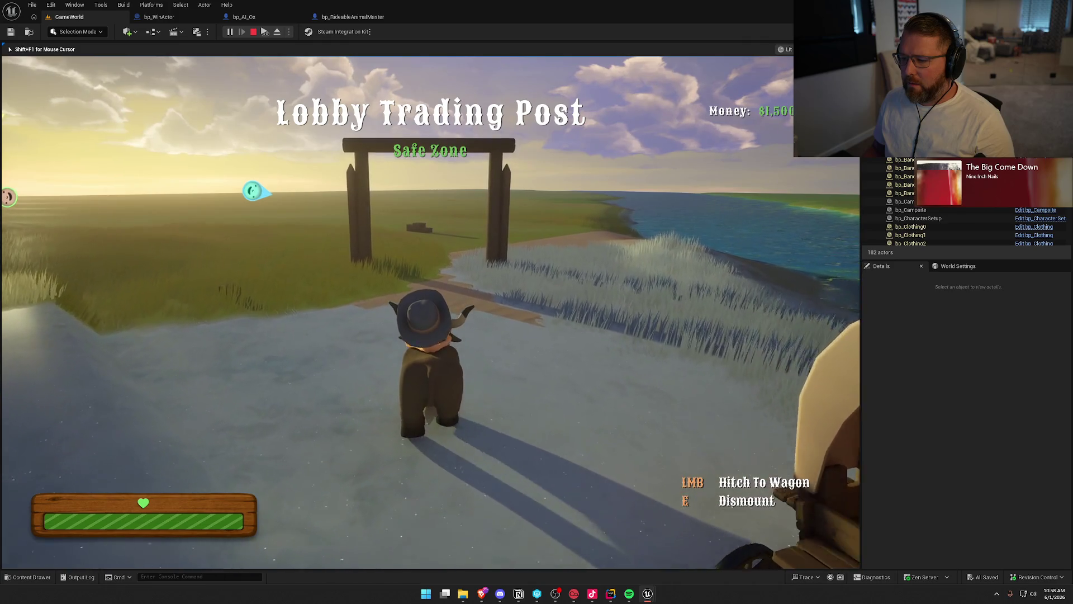
key("w")
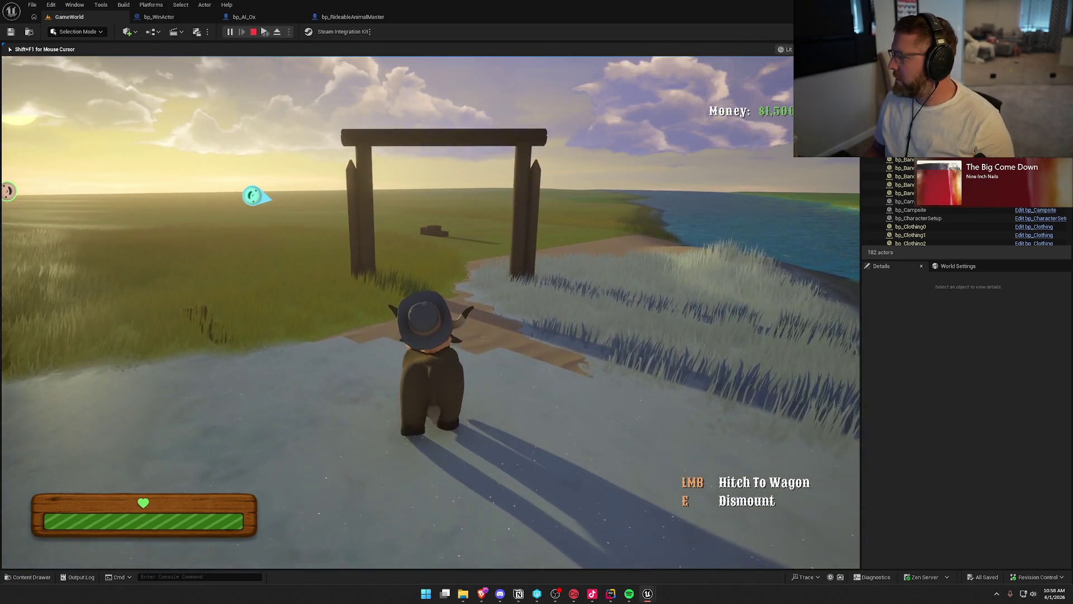
key("w")
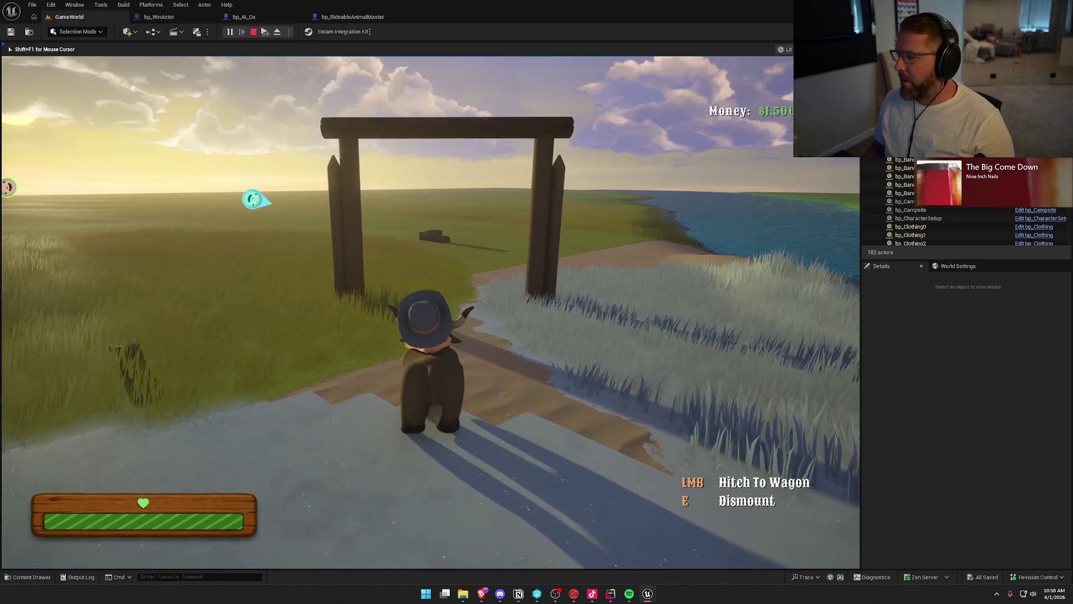
key("w")
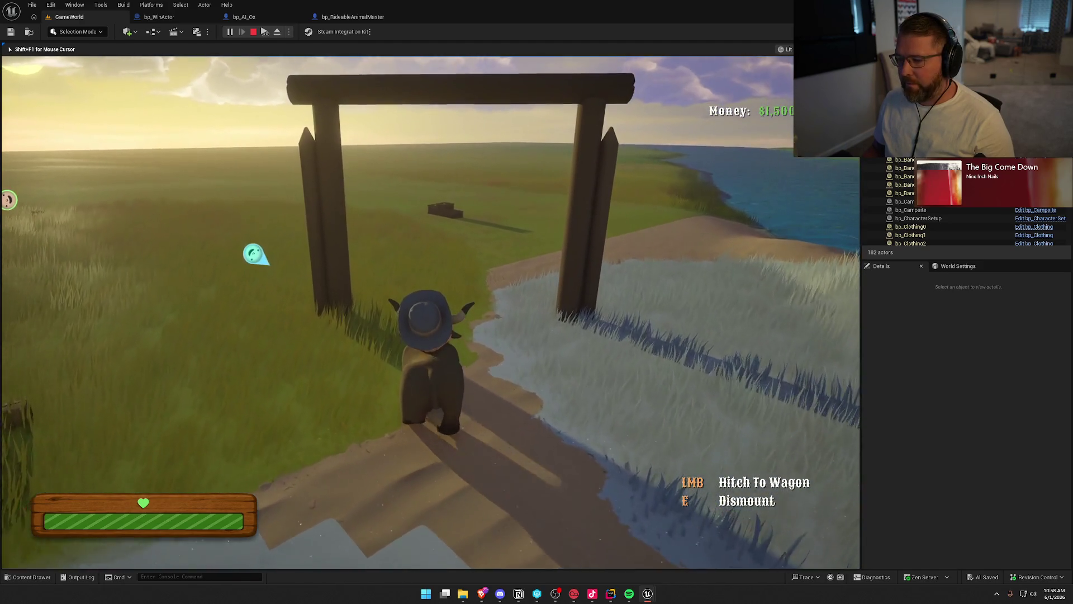
key("w")
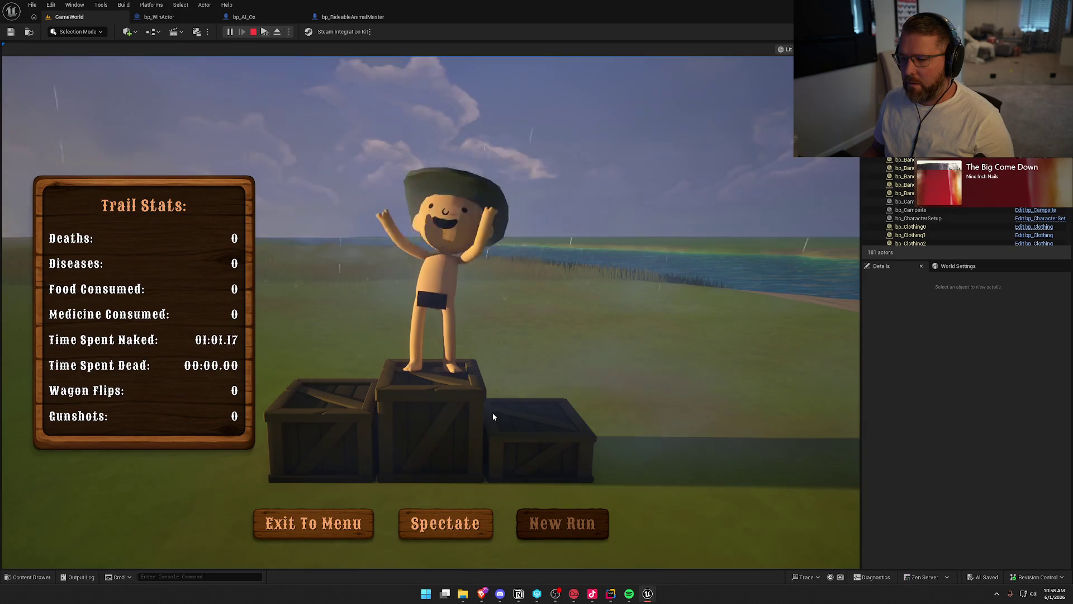
Step: Spectate after the run ends, stop the play session, and open the CheckEndGame function graph
left_click(446, 525)
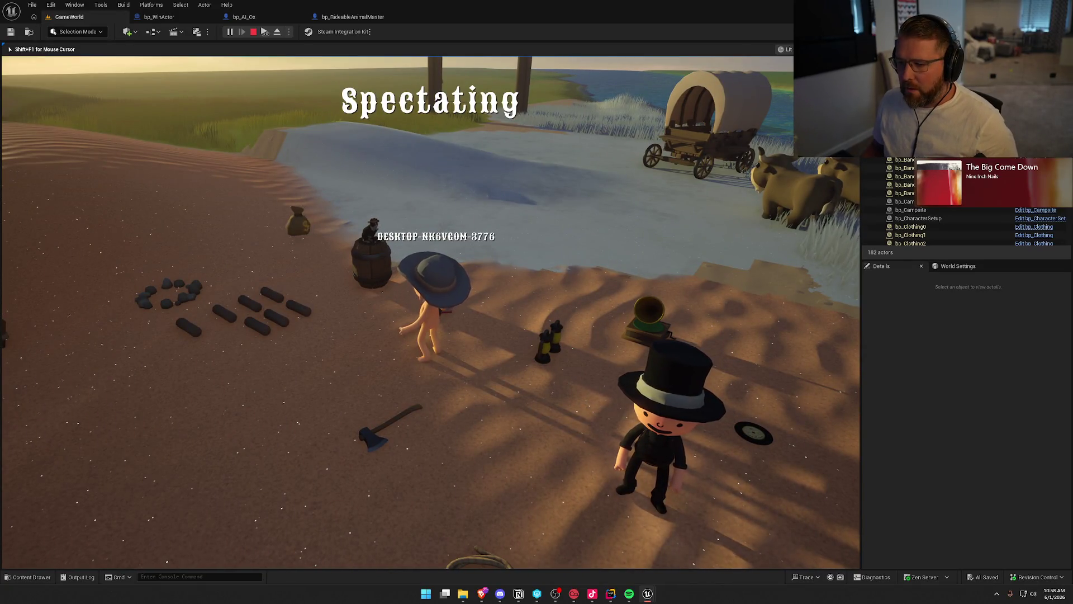
key("super")
key("super")
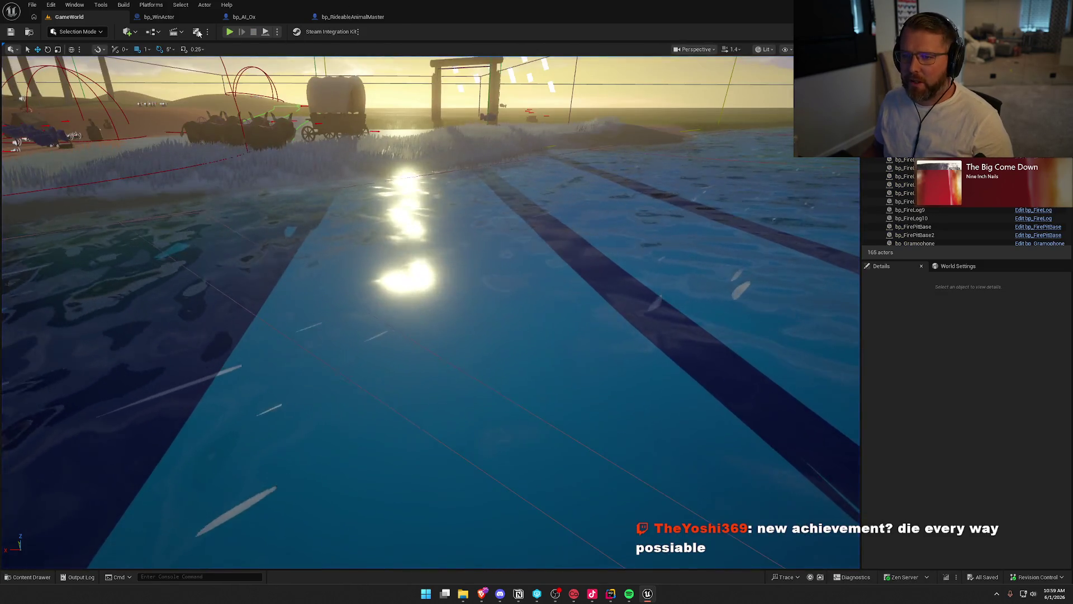
key("Escape")
double_click(607, 239)
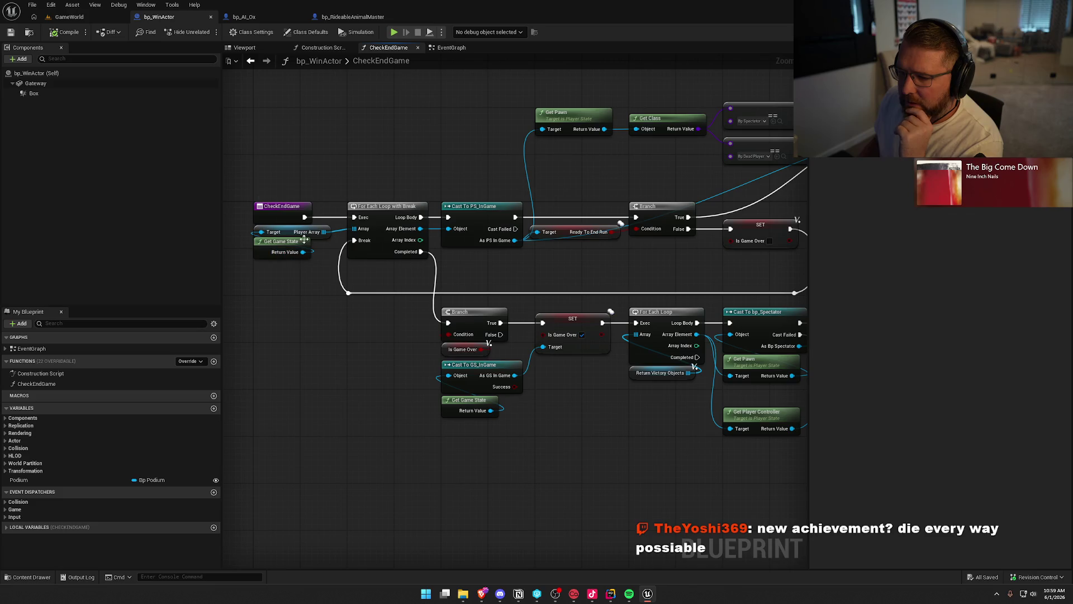
Step: Review CheckEndGame's entry, loop, podium and Branch nodes, selecting the Ready To End Run node
left_click_drag(521, 271, 425, 280)
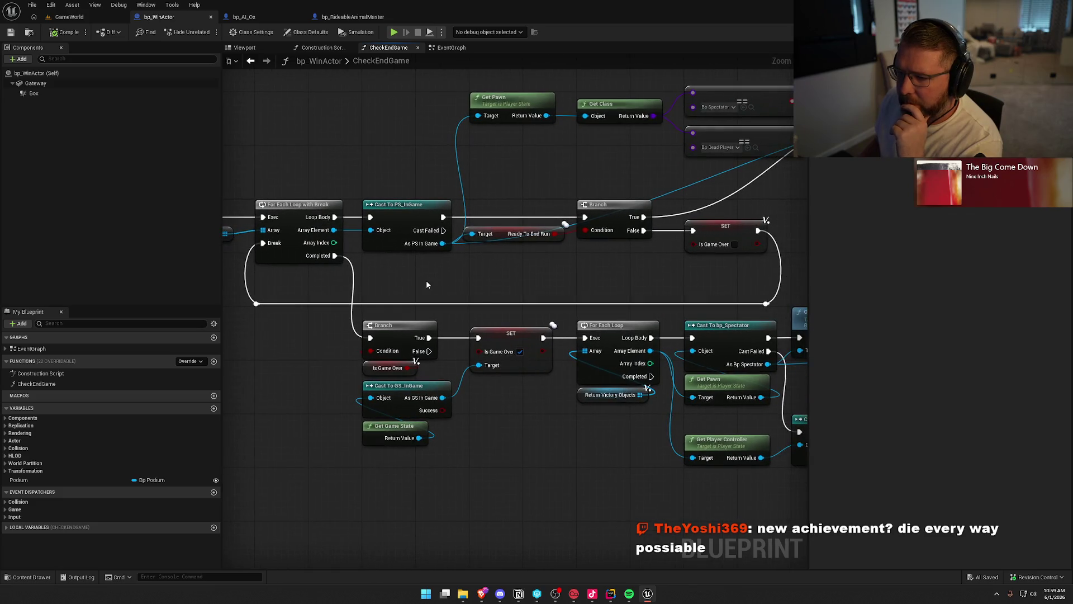
mouse_move(481, 305)
left_mouse_down()
mouse_move(593, 296)
mouse_move(377, 263)
mouse_move(400, 278)
mouse_move(390, 278)
left_mouse_up()
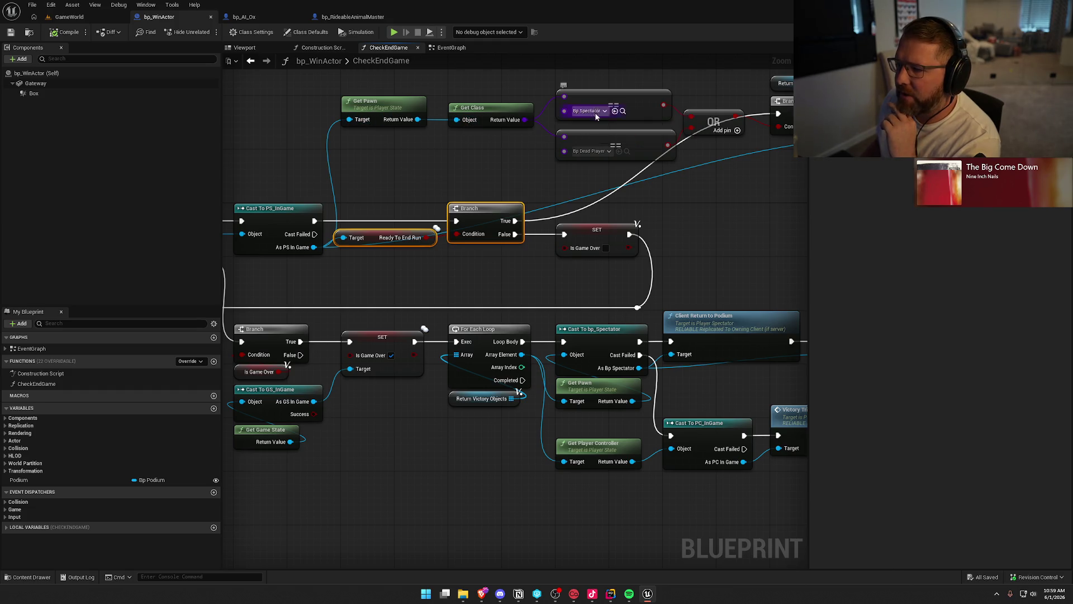
mouse_move(699, 217)
left_mouse_down()
mouse_move(476, 229)
mouse_move(692, 211)
left_mouse_up()
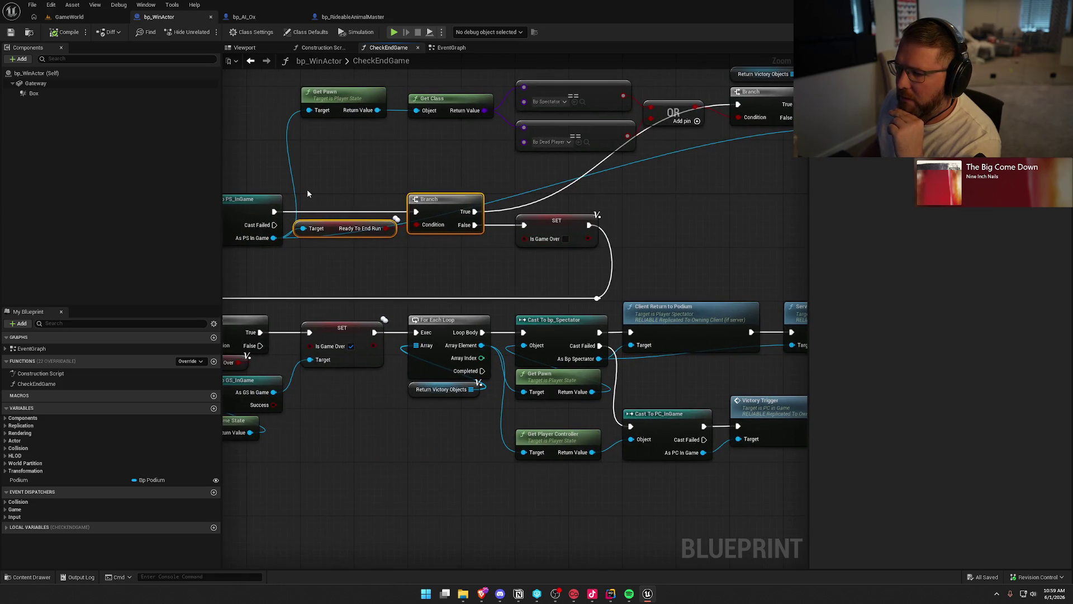
left_click_drag(327, 180, 375, 269)
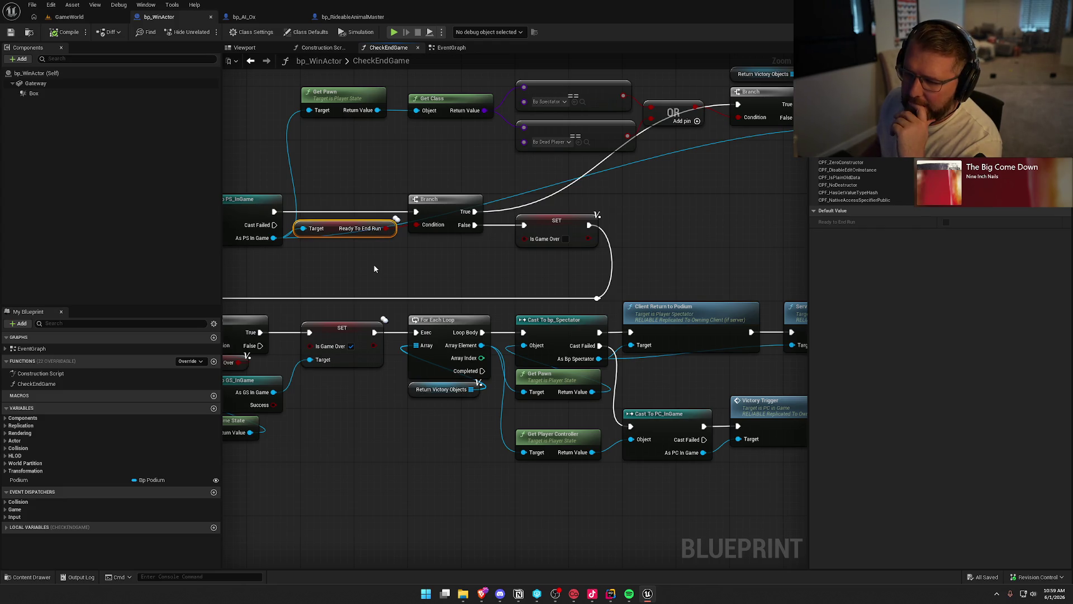
mouse_move(360, 272)
left_mouse_down()
mouse_move(614, 242)
mouse_move(481, 153)
left_mouse_up()
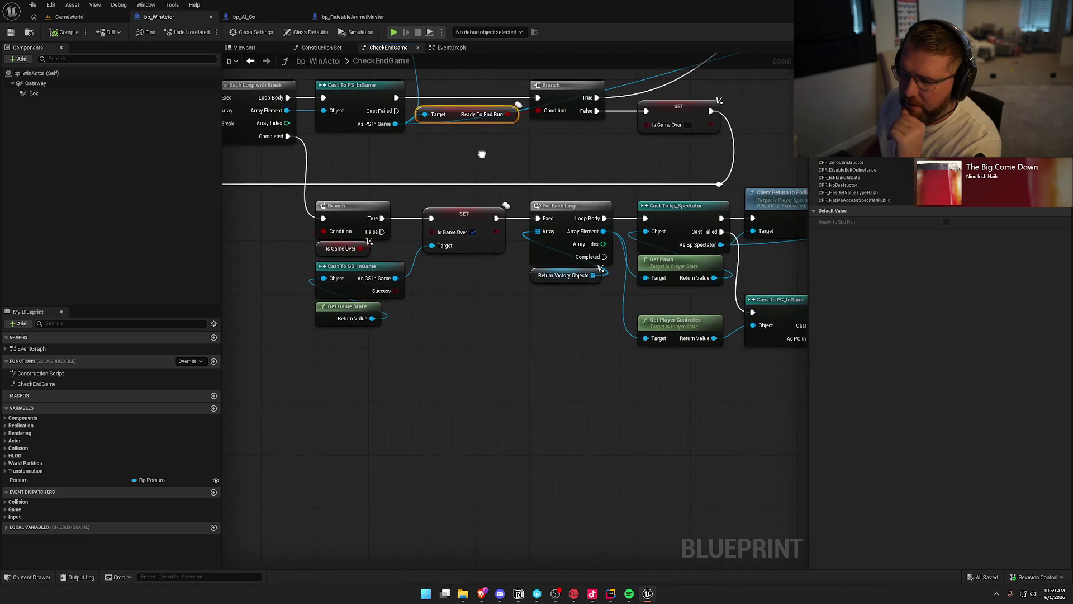
mouse_move(578, 380)
left_mouse_down()
mouse_move(253, 363)
mouse_move(312, 365)
left_mouse_up()
left_click_drag(694, 369, 342, 181)
left_click_drag(547, 146, 674, 281)
left_click_drag(473, 248, 323, 178)
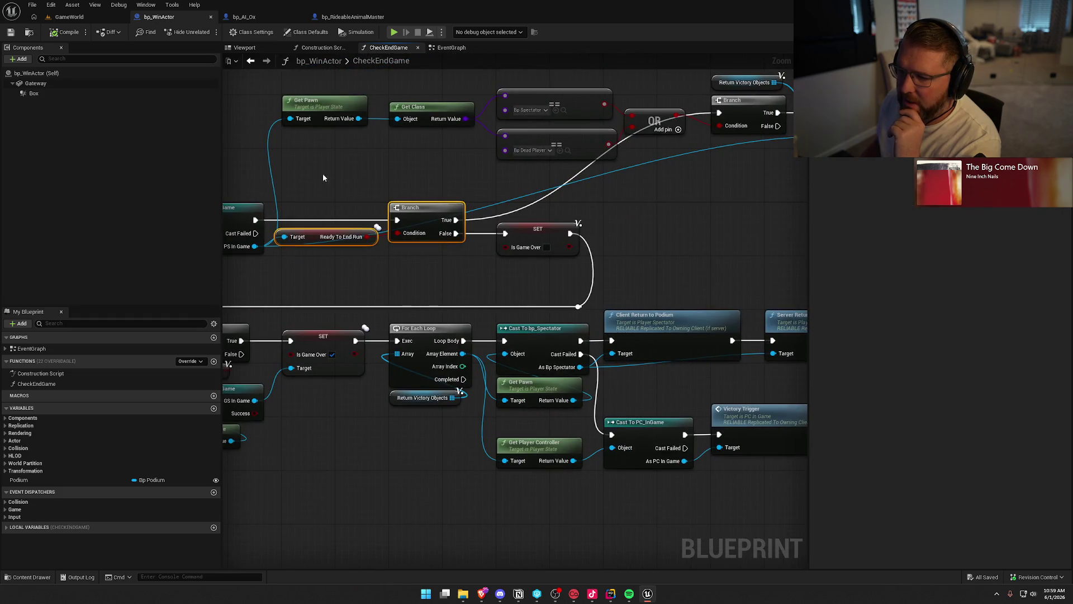
left_click(324, 236)
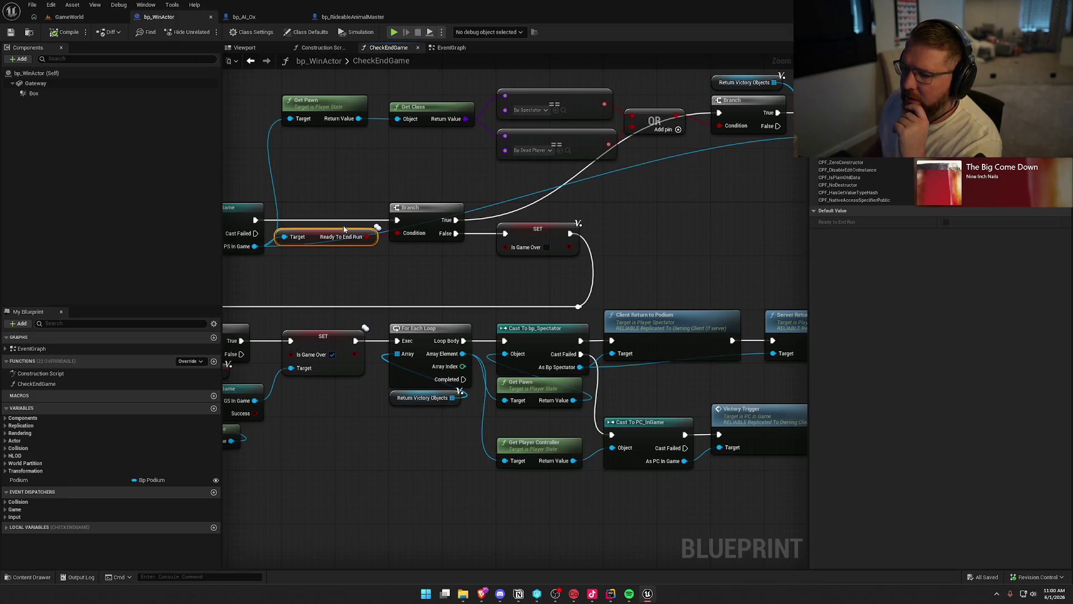
Step: Inspect the ADD node and Ready To End Run getter, then browse to the Bp Dead Player asset
left_click_drag(604, 211, 467, 246)
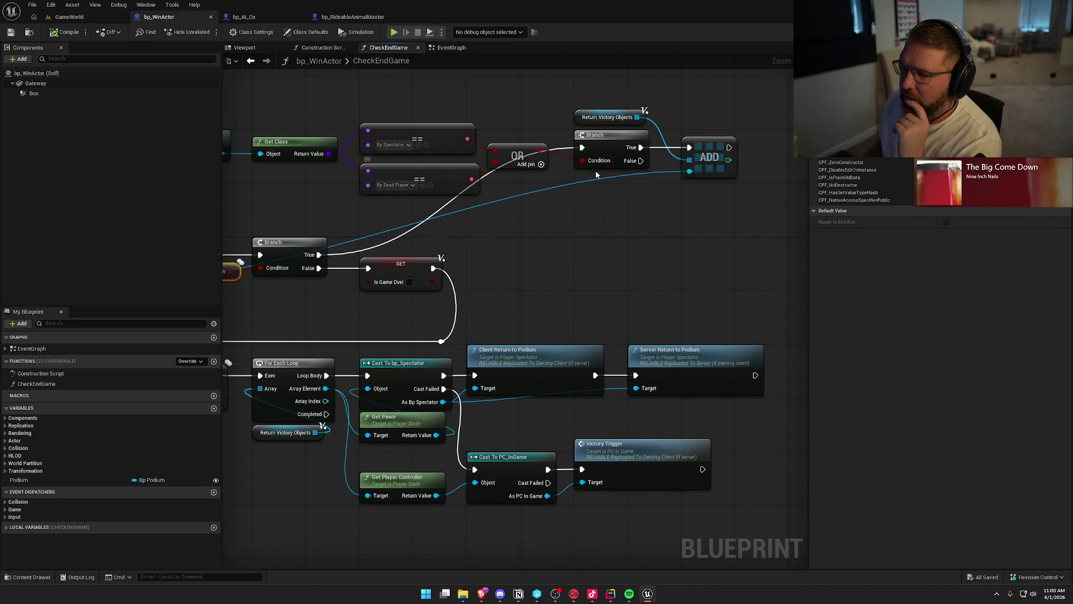
left_click_drag(641, 210, 603, 223)
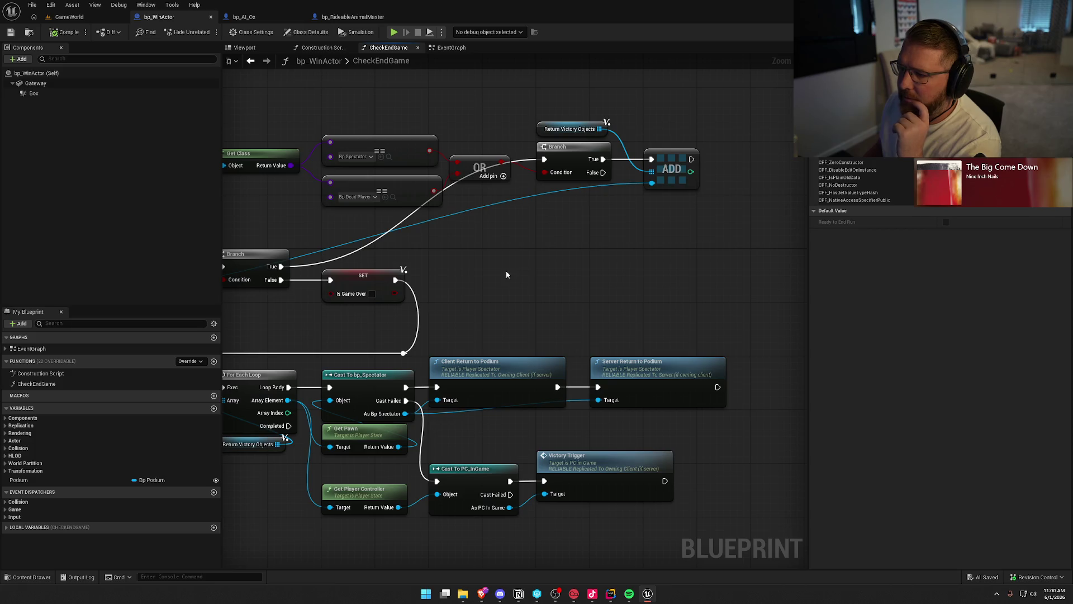
mouse_move(493, 303)
left_mouse_down()
mouse_move(630, 163)
mouse_move(492, 135)
mouse_move(694, 294)
left_mouse_up()
mouse_move(386, 279)
left_mouse_down()
mouse_move(598, 276)
mouse_move(551, 234)
left_mouse_up()
left_click(520, 232)
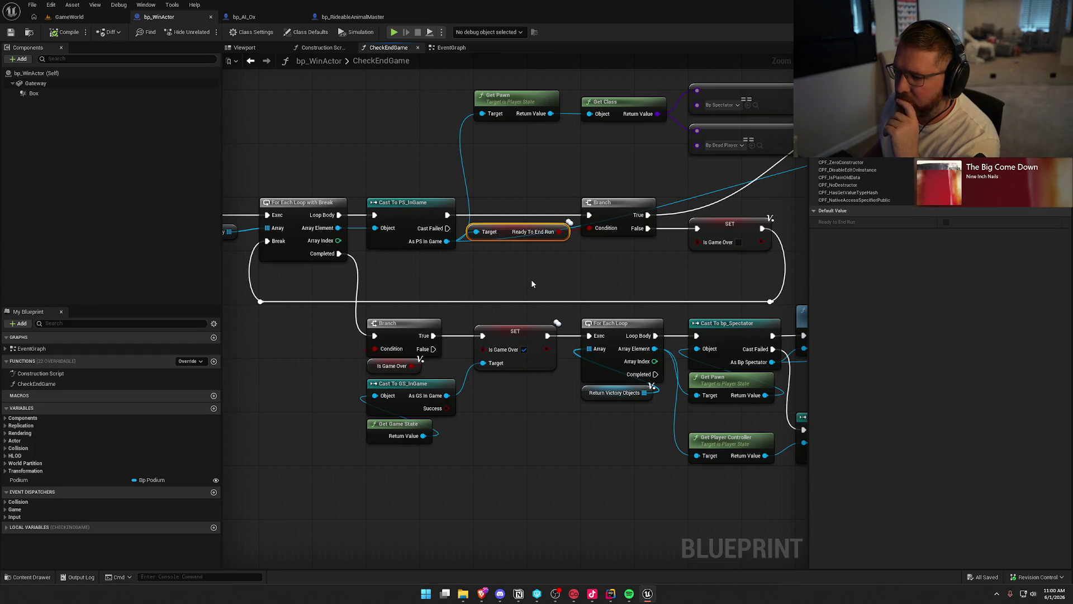
left_click(532, 284)
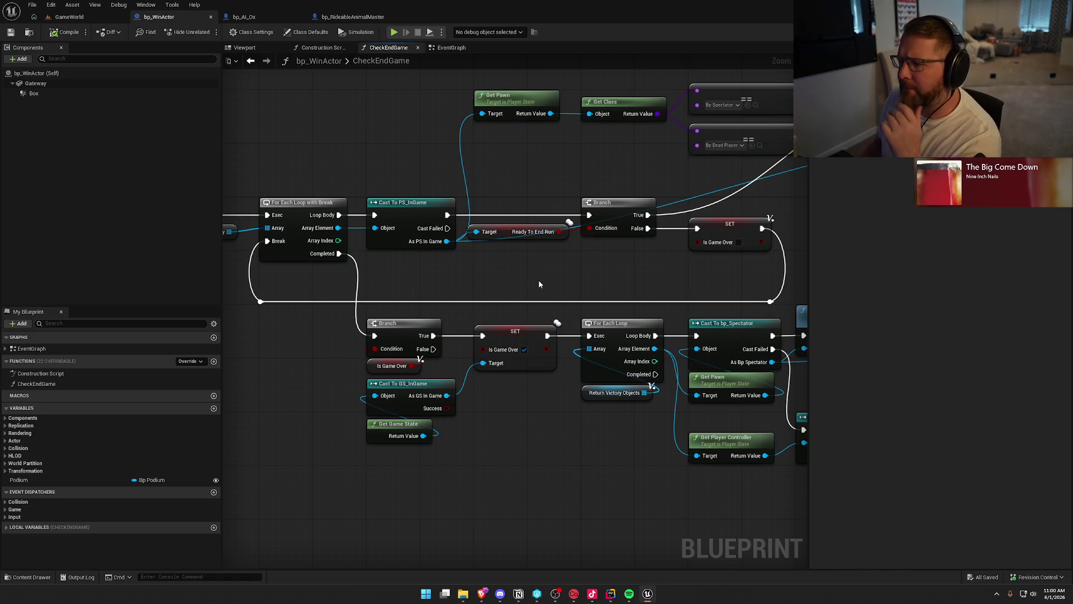
left_click(759, 145)
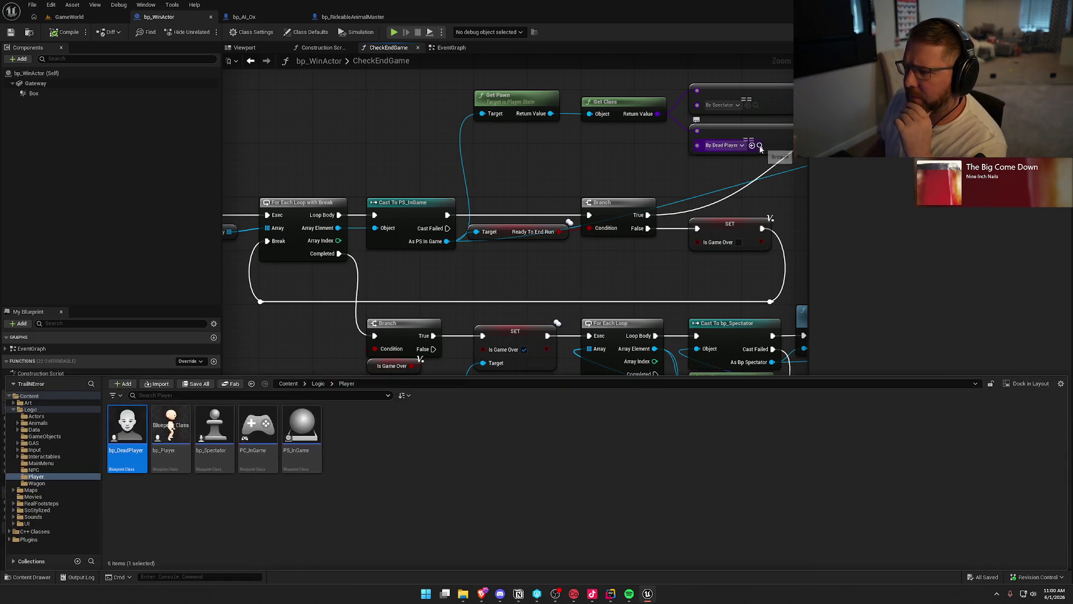
Step: Open bp_DeadPlayer and review its Init VOIP, SET Ready To End Run and Player Died nodes
key("Return")
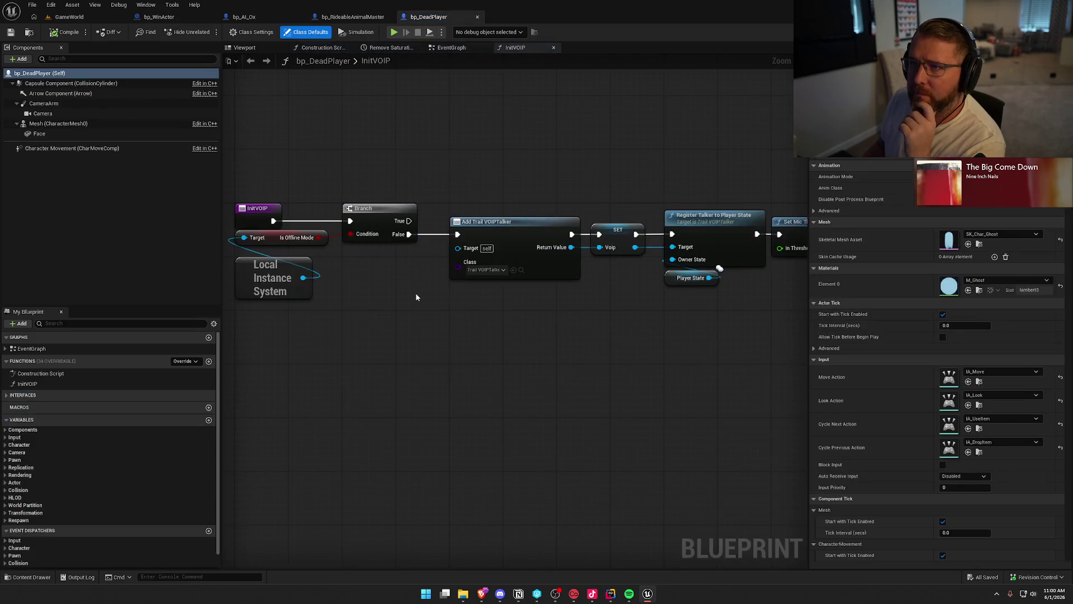
middle_click(516, 49)
middle_click(390, 47)
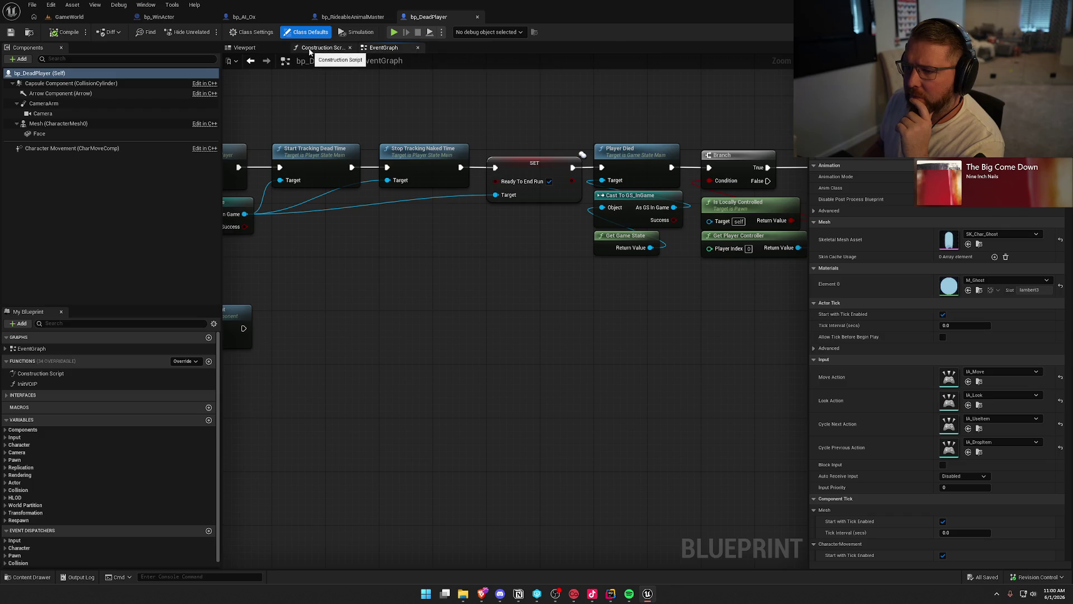
middle_click(309, 47)
mouse_move(366, 301)
left_mouse_down()
mouse_move(498, 299)
mouse_move(386, 294)
left_mouse_up()
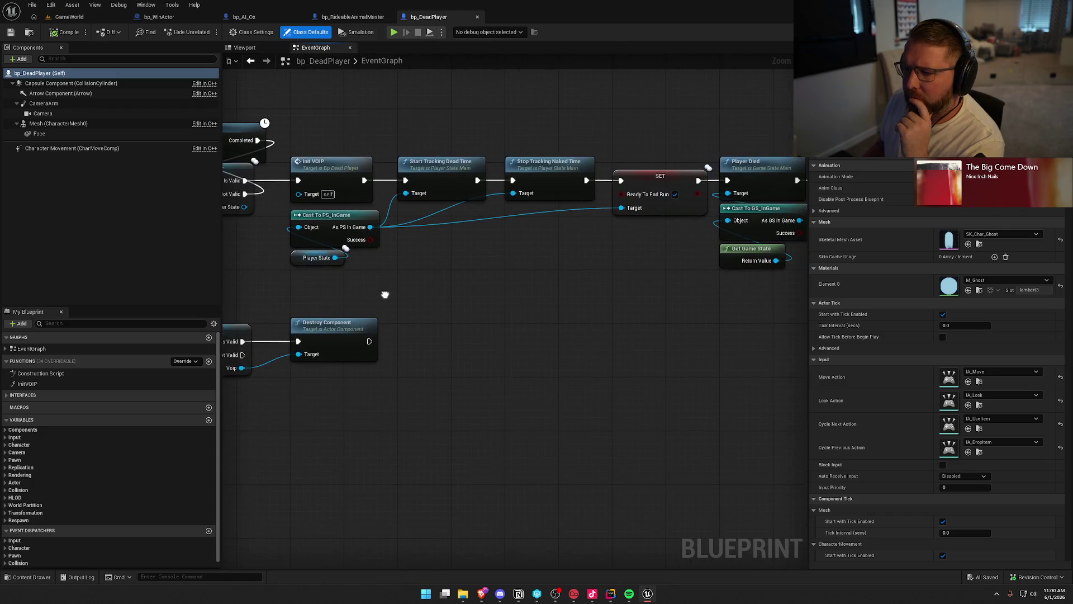
left_click(366, 198)
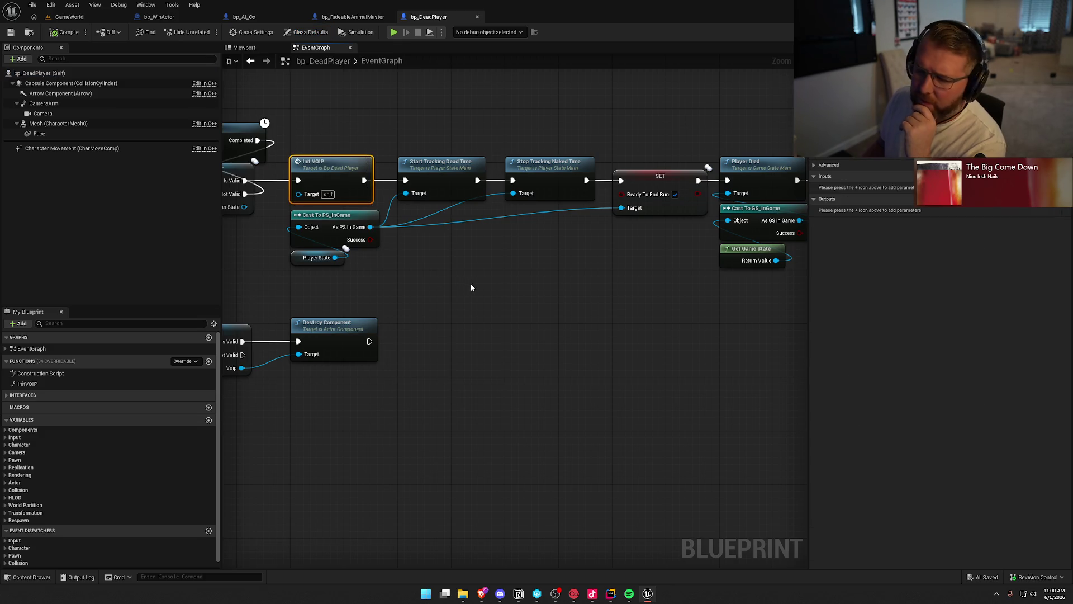
left_click(523, 292)
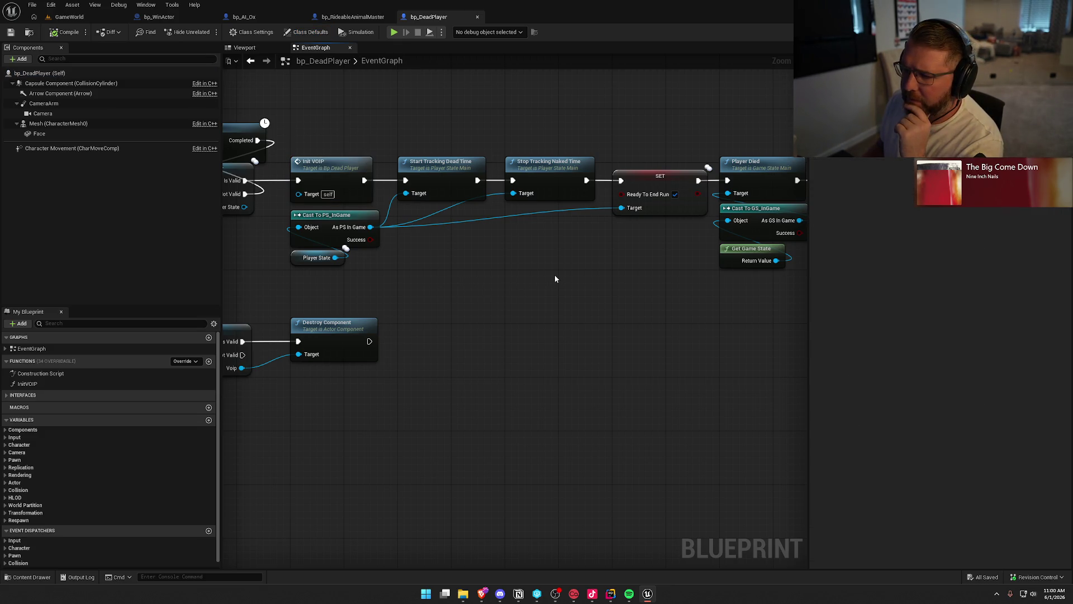
left_click_drag(581, 276, 340, 260)
left_click(393, 167)
left_click_drag(404, 286, 768, 284)
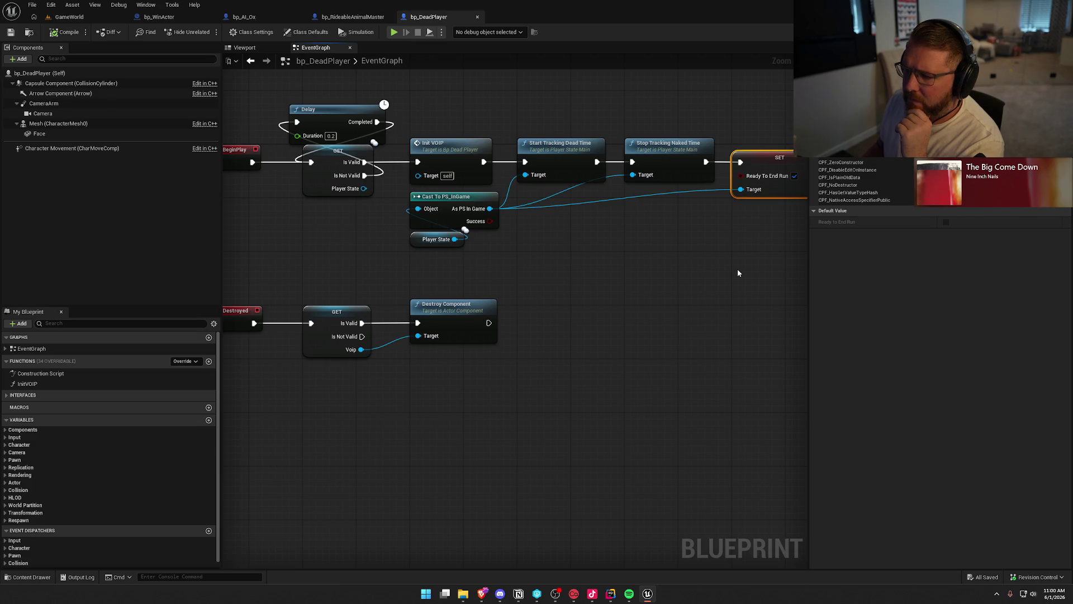
mouse_move(718, 273)
left_mouse_down()
mouse_move(397, 287)
mouse_move(388, 324)
mouse_move(131, 320)
mouse_move(541, 313)
mouse_move(443, 302)
mouse_move(441, 280)
mouse_move(491, 287)
left_mouse_up()
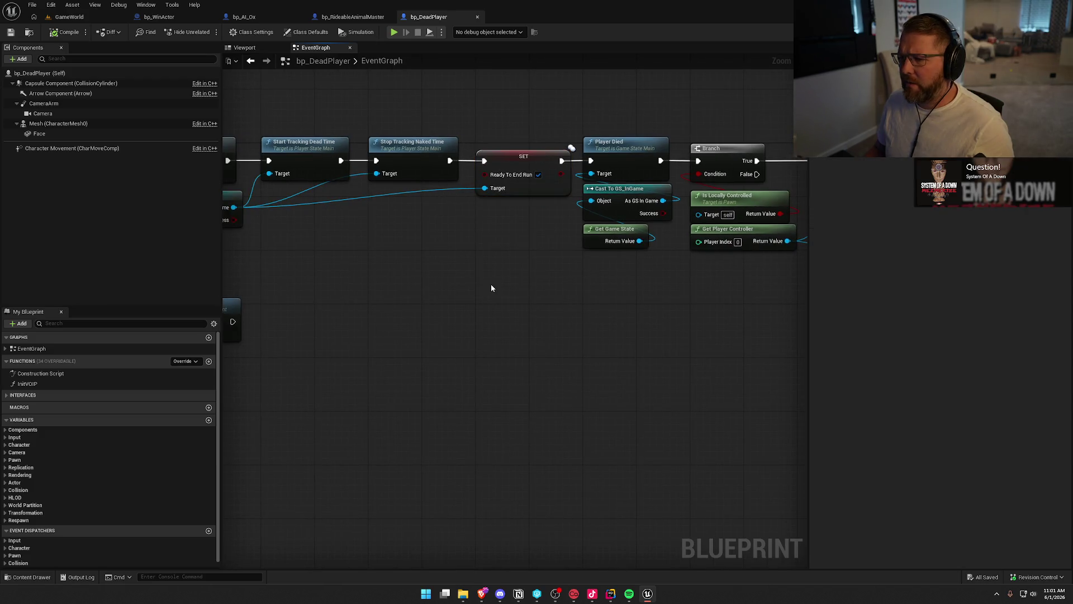
Step: Open bp_Spectator from the Content Drawer and review its BeginPlay node chains
left_click(180, 21)
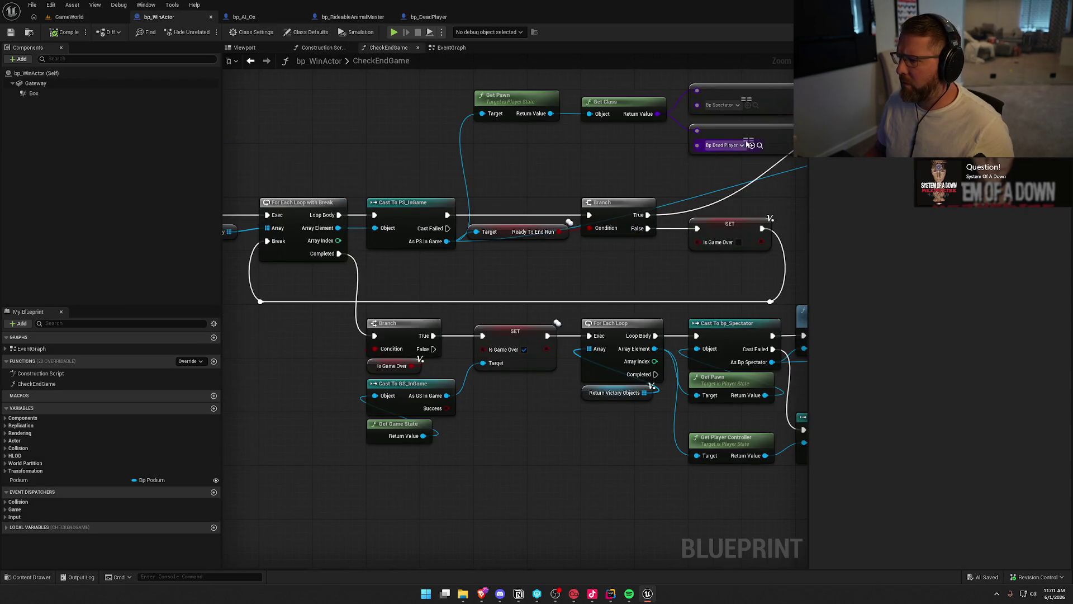
left_click(754, 105)
double_click(215, 439)
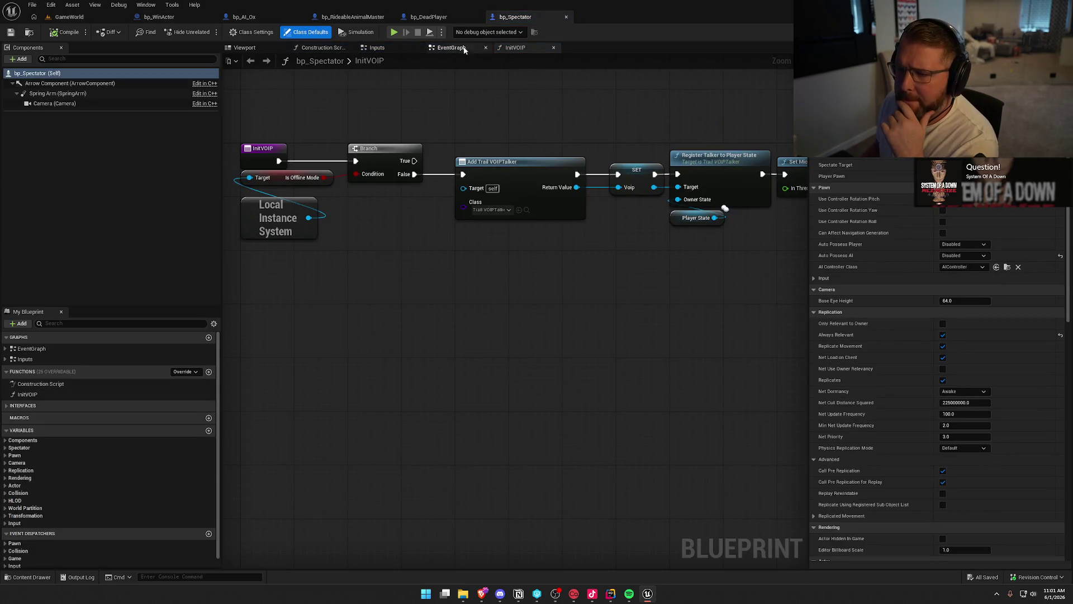
left_click(553, 47)
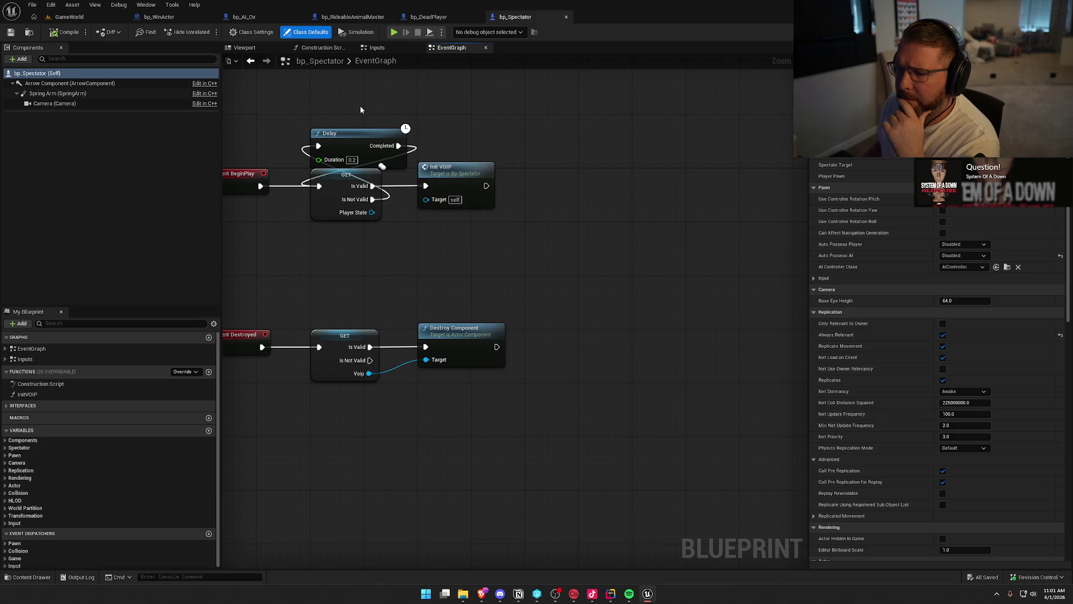
mouse_move(648, 283)
left_mouse_down()
mouse_move(542, 163)
mouse_move(288, 129)
left_mouse_up()
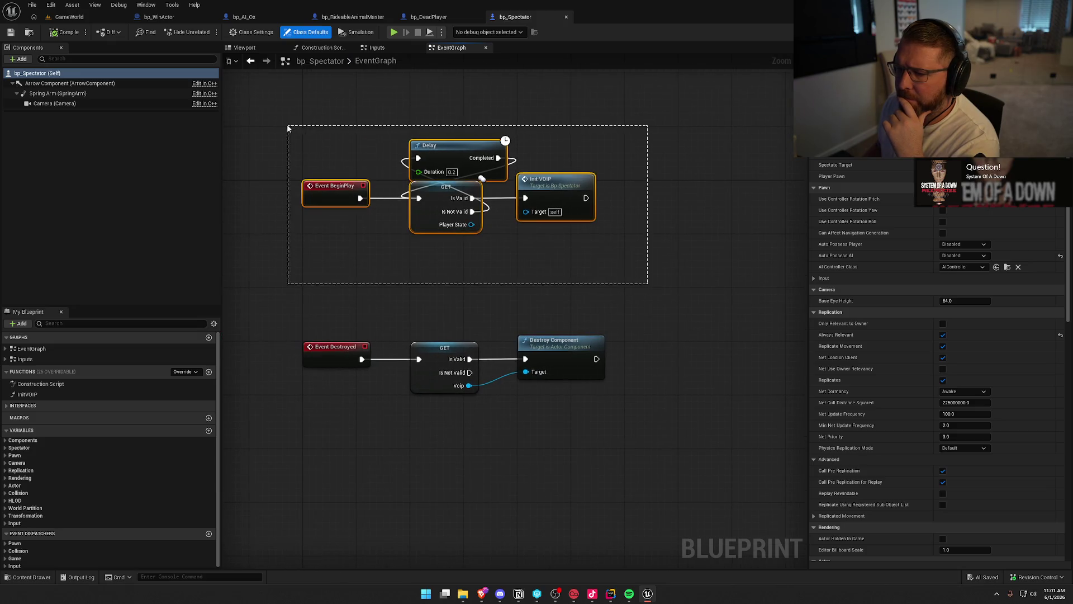
left_click(652, 308)
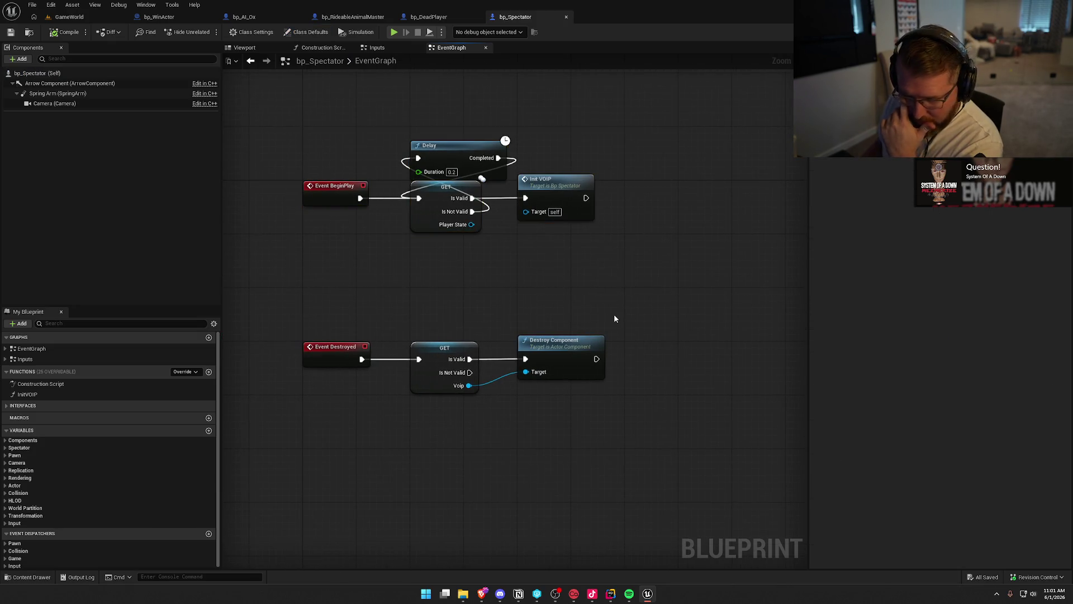
left_click_drag(627, 283, 613, 387)
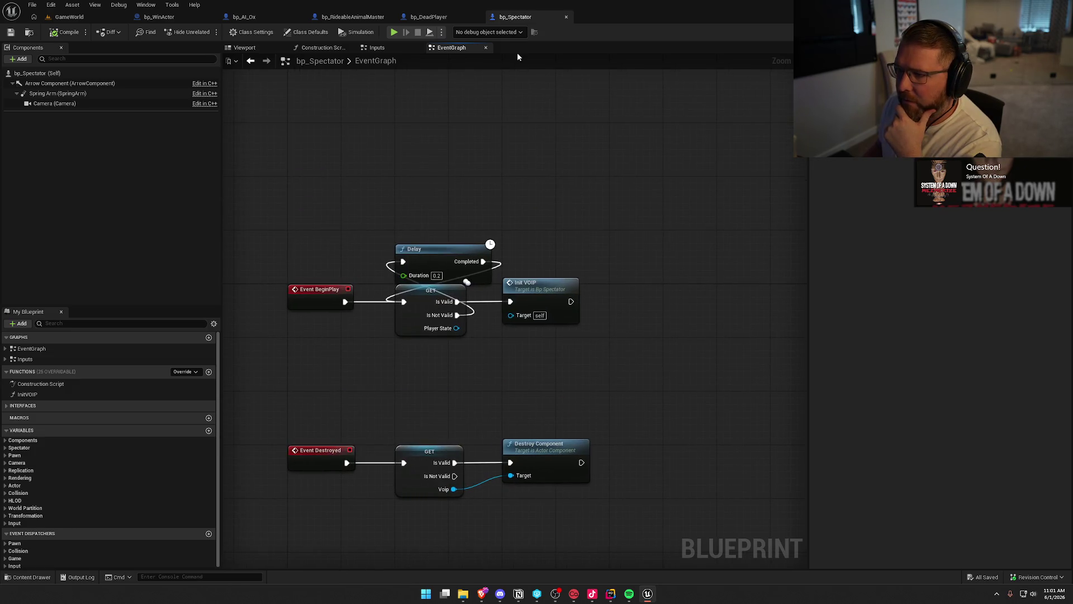
Step: Check bp_Spectator's Inputs and Construction Script graphs, then return to the GameWorld level
left_click(370, 48)
left_click(319, 49)
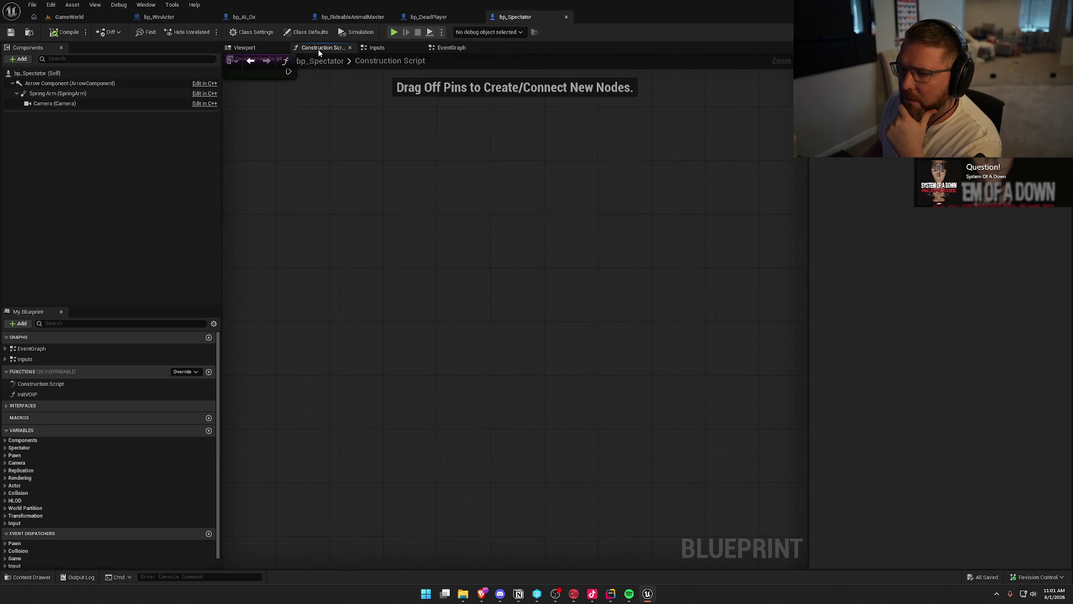
left_click(449, 50)
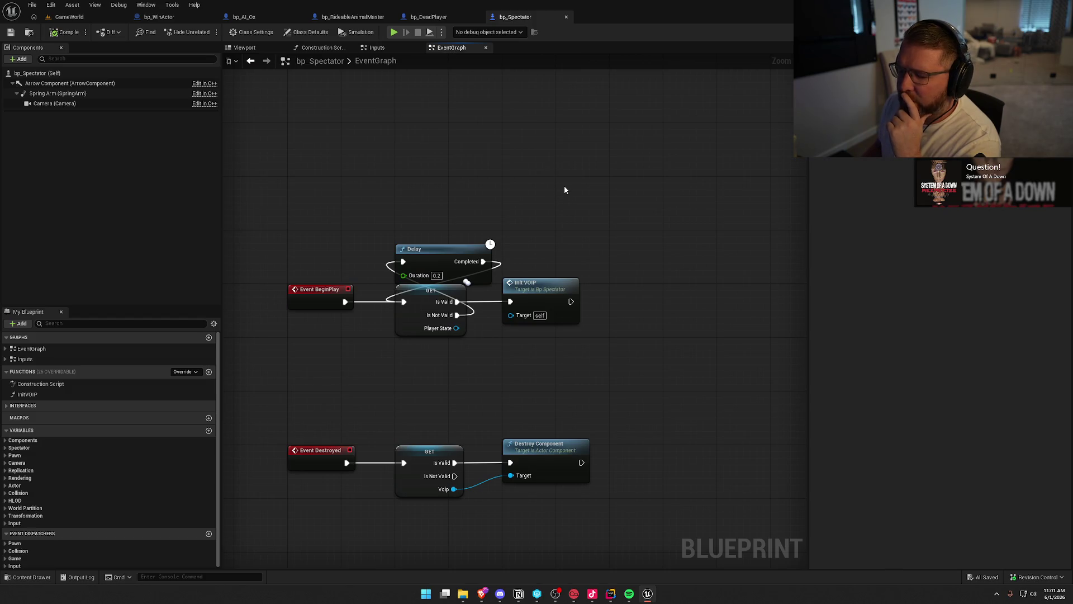
left_click(70, 17)
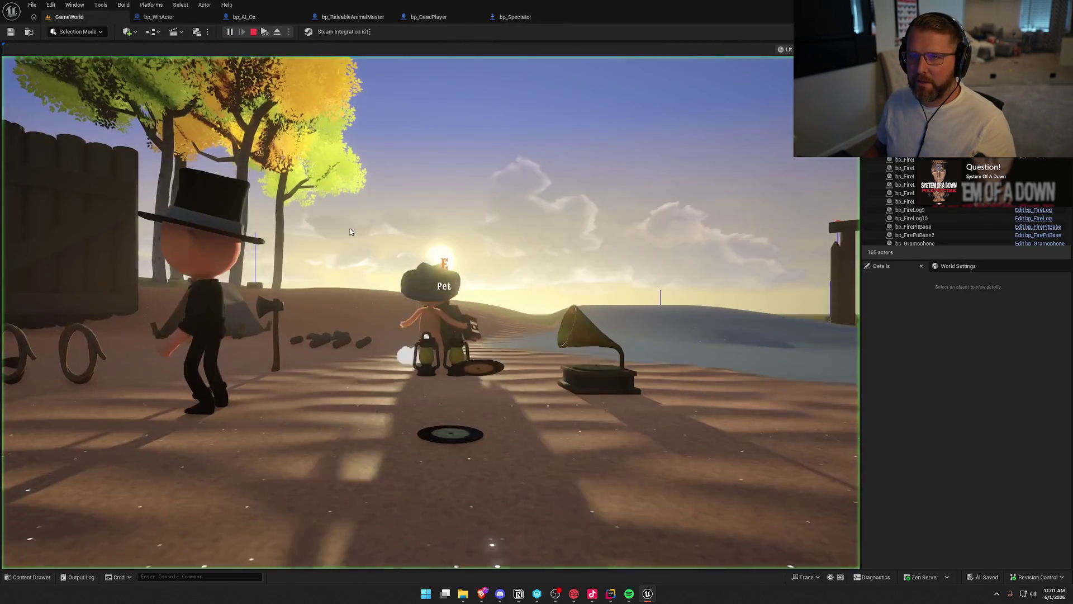
Step: Playtest the level past the wagon and through the finish gate to the Trail Stats podium, then stop
left_click(350, 231)
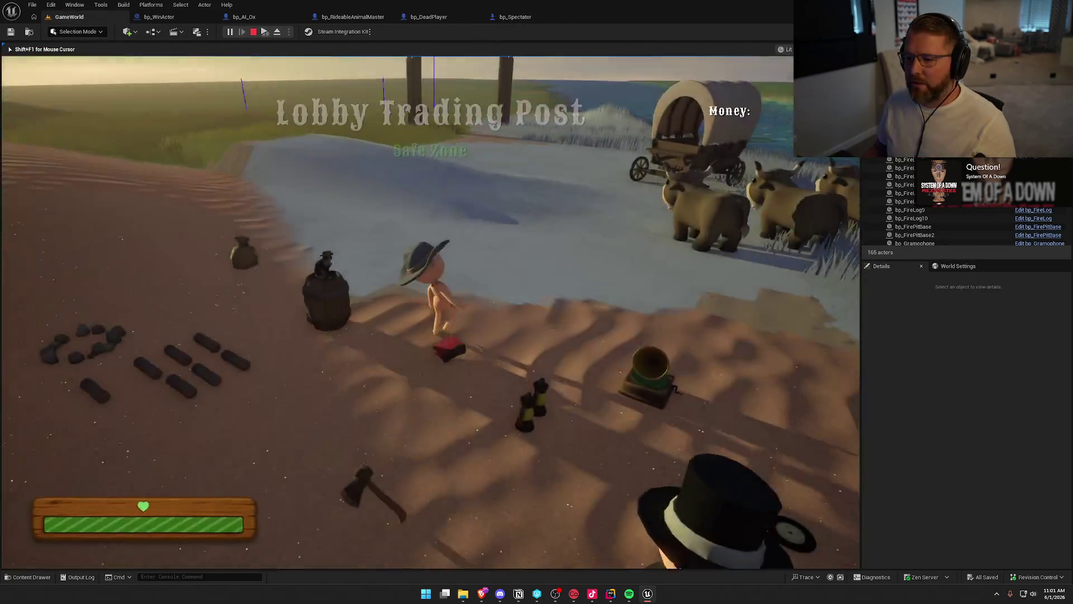
key("super")
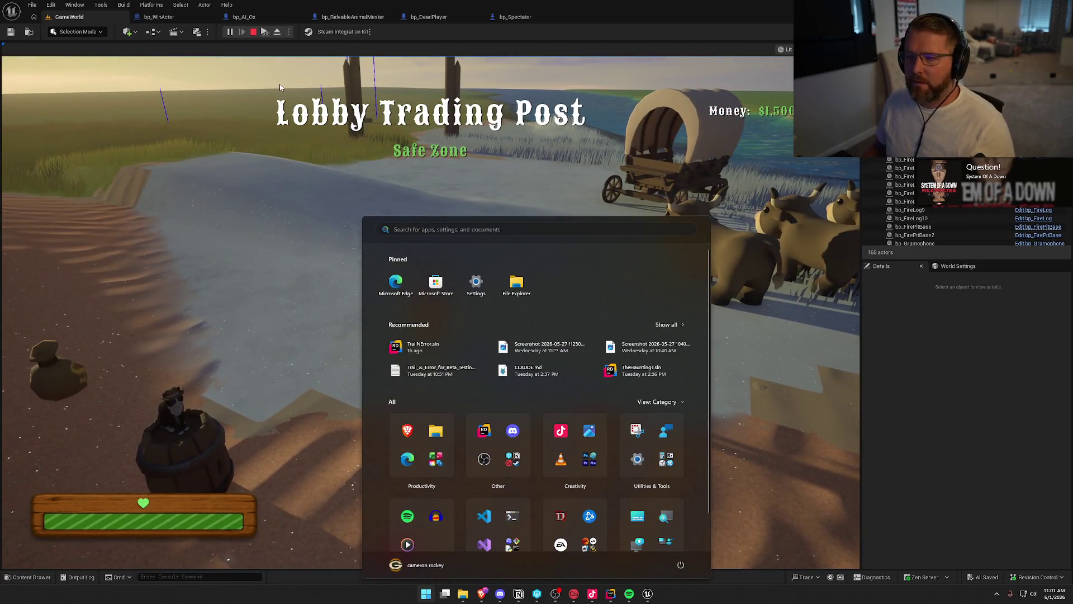
left_click(266, 34)
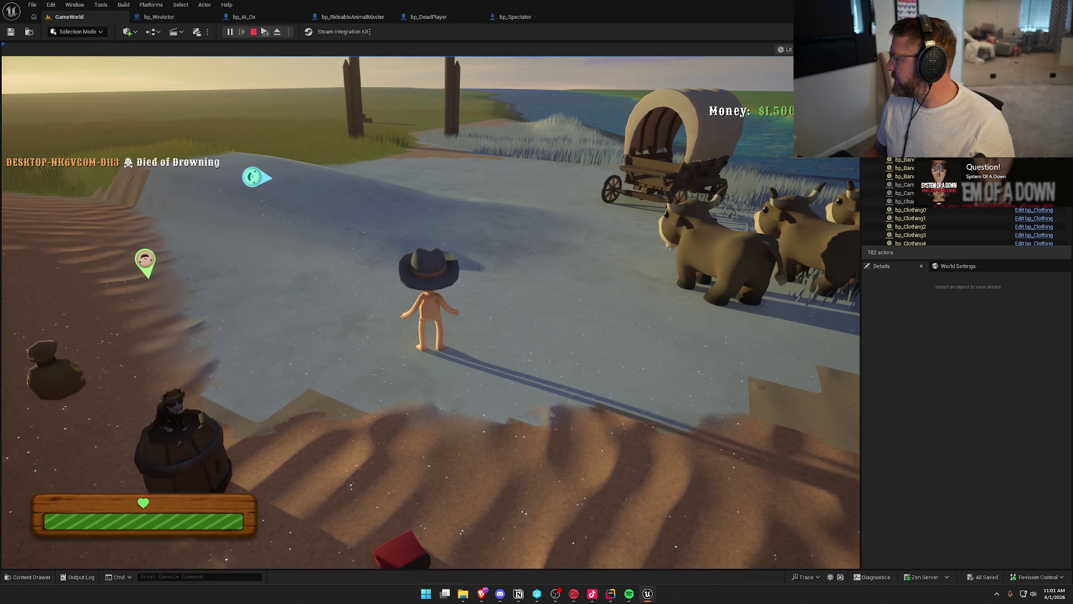
key("super")
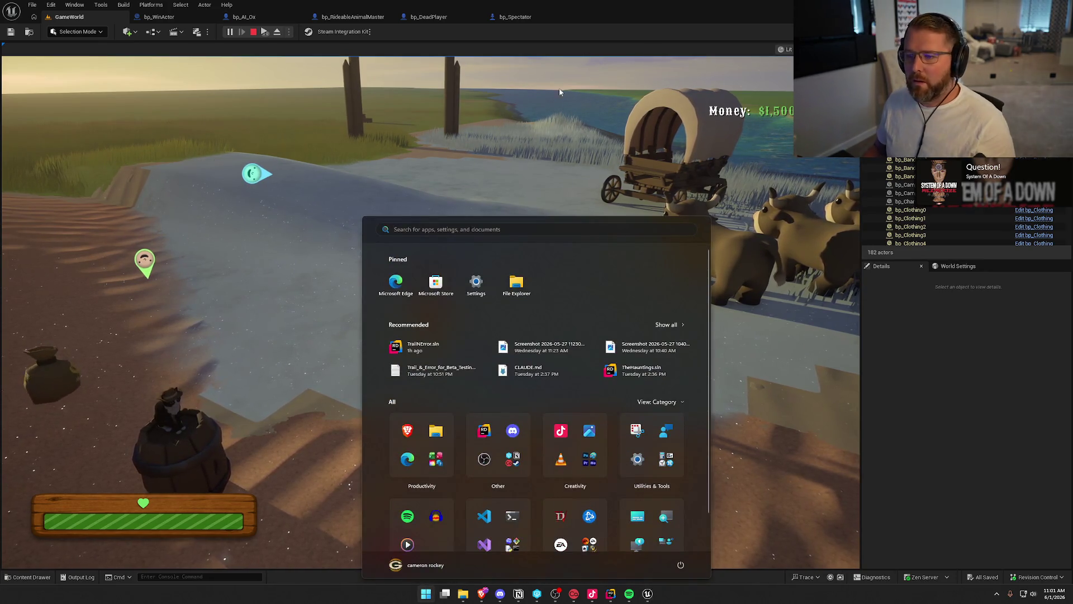
left_click(587, 81)
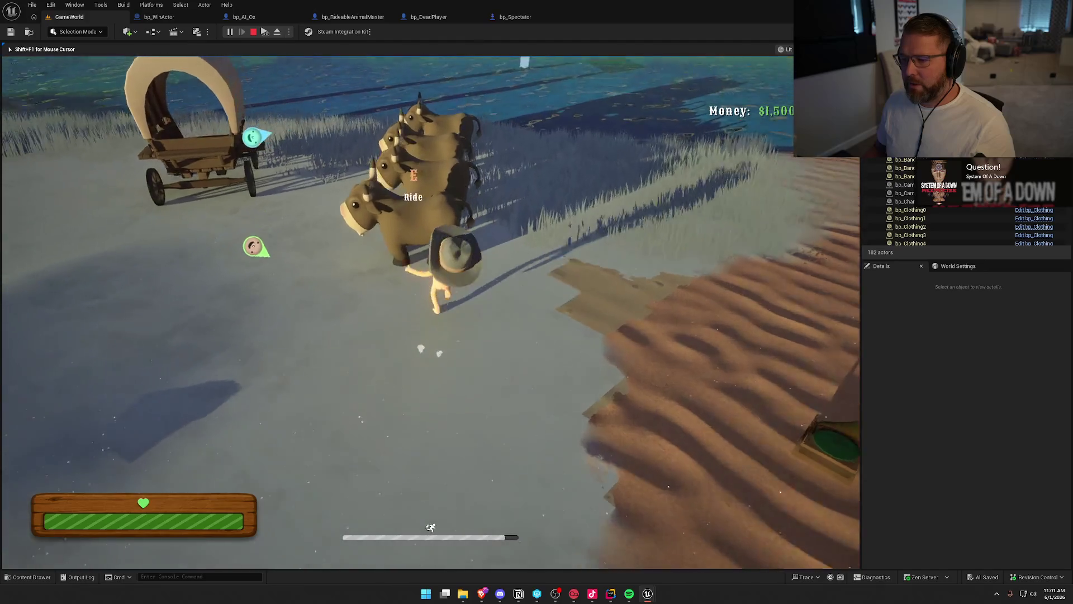
key("w")
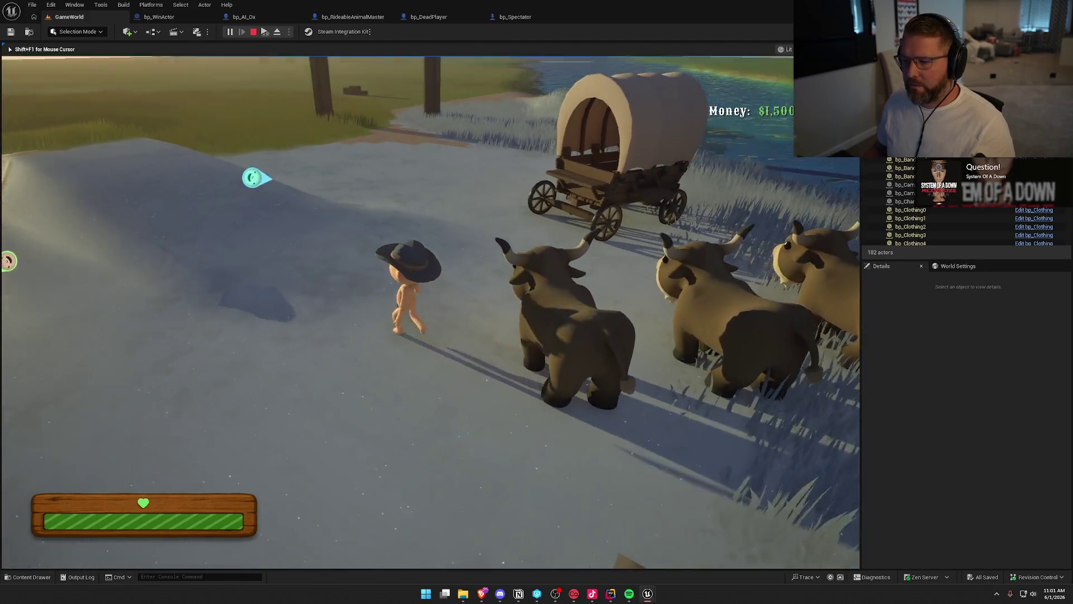
key("super")
key("super")
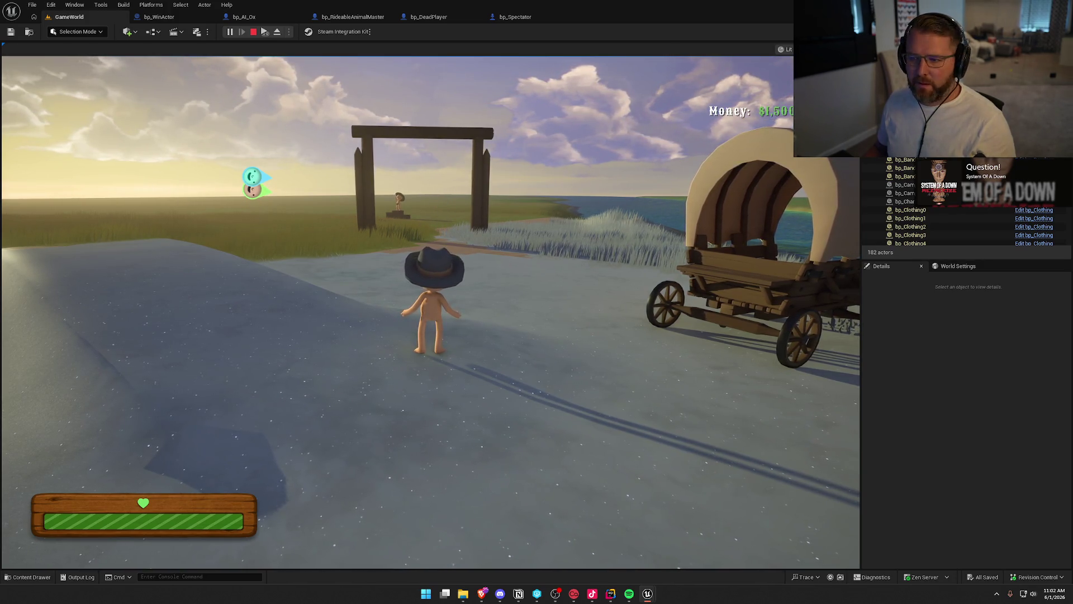
left_click(460, 253)
key("w")
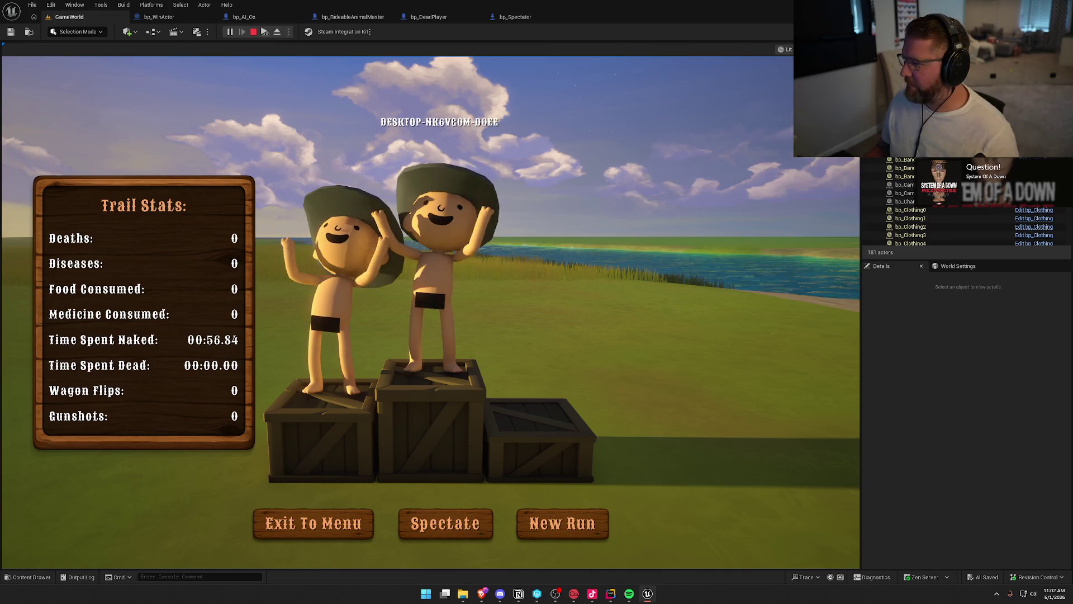
key("Escape")
Step: Review bp_WinActor's EventGraph overlap logic, Has Matching Gameplay Tag, Switch Has Authority and Check End Game nodes
left_click(159, 17)
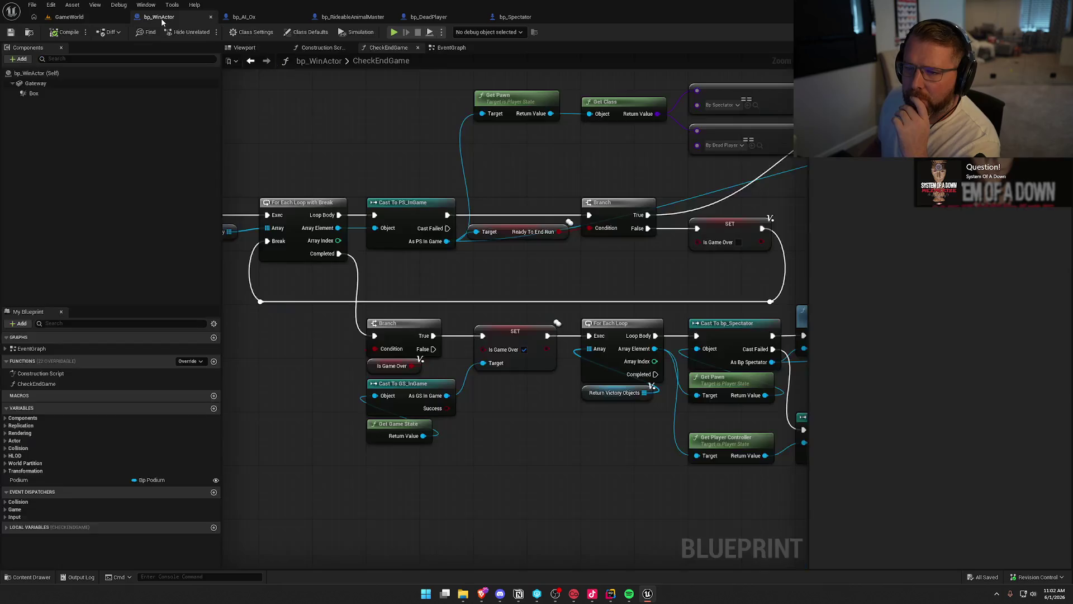
left_click_drag(507, 298, 711, 281)
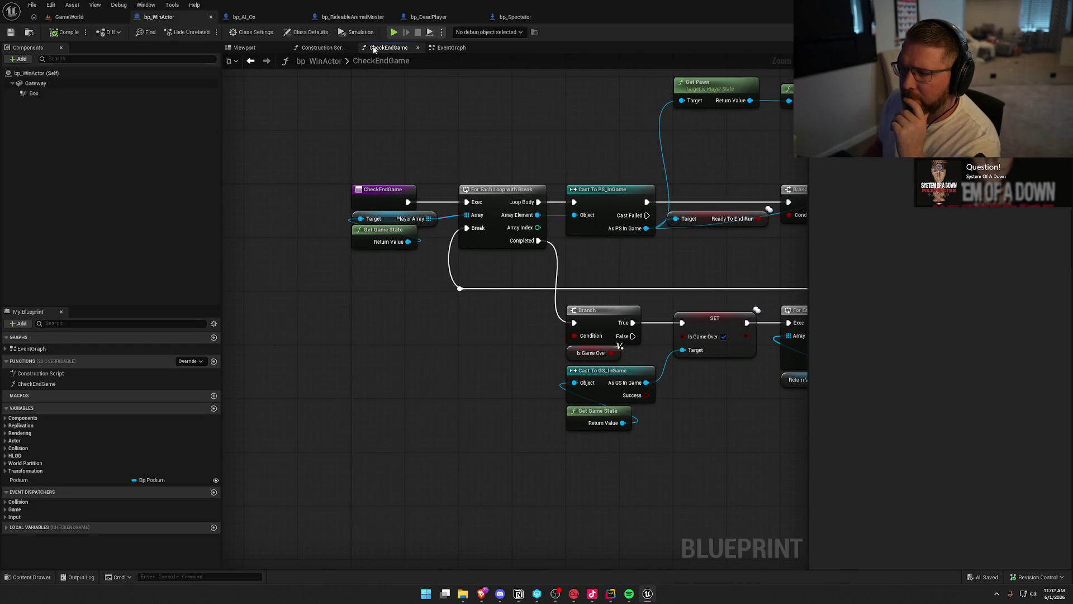
left_click(447, 48)
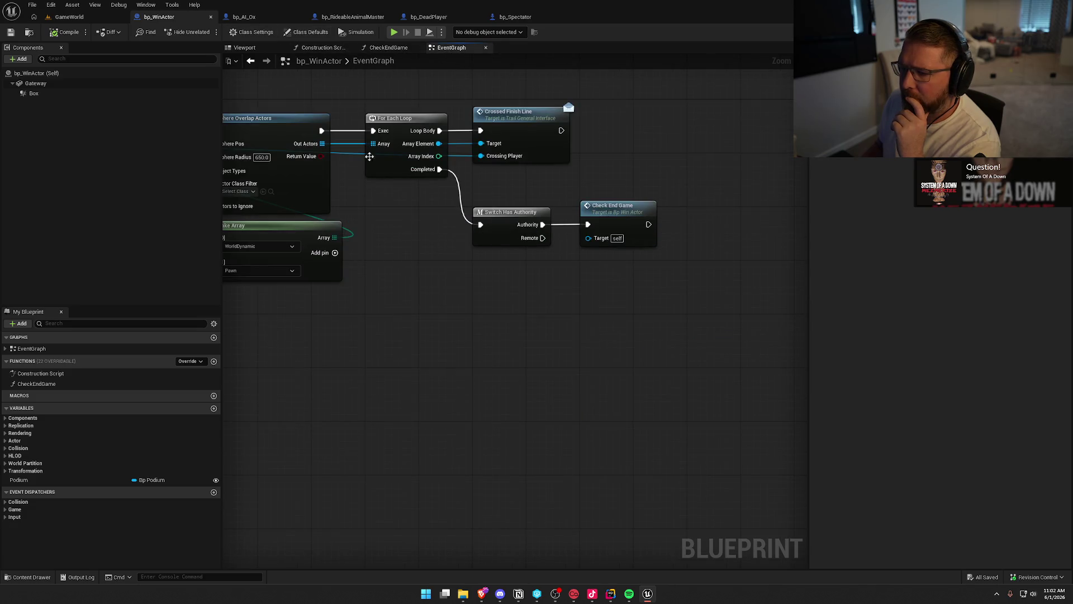
left_click_drag(499, 303, 835, 312)
mouse_move(461, 298)
left_mouse_down()
mouse_move(508, 302)
mouse_move(407, 253)
left_mouse_up()
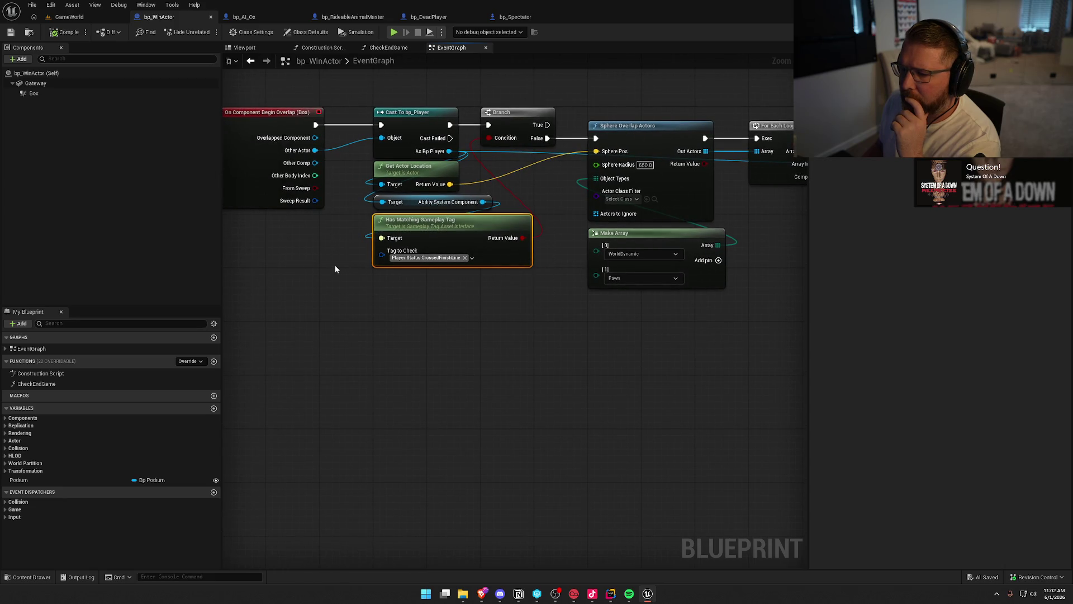
left_click(349, 308)
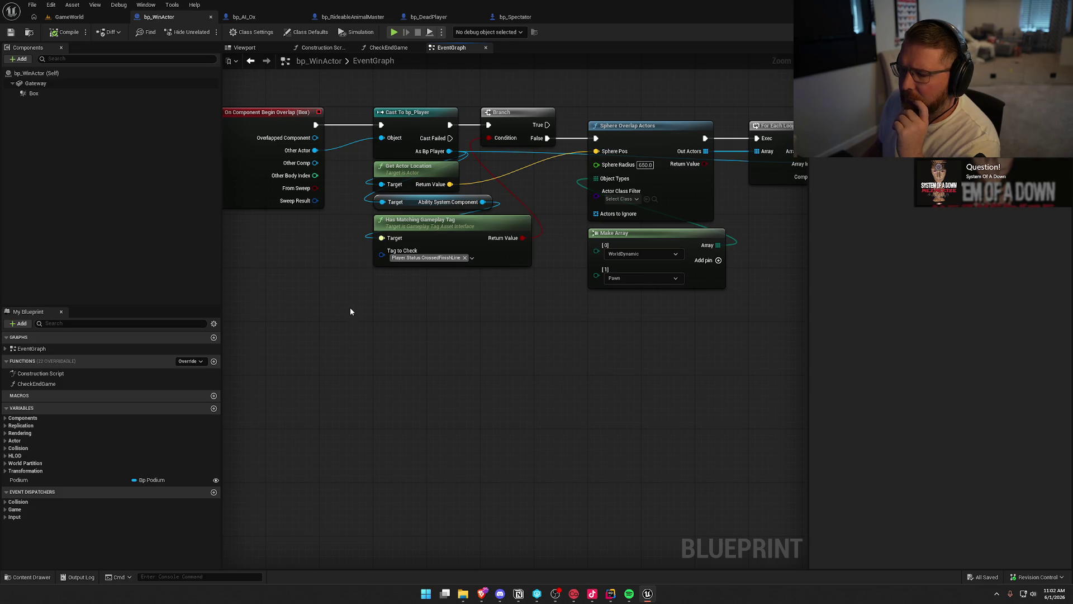
mouse_move(351, 311)
left_mouse_down()
mouse_move(522, 350)
mouse_move(431, 346)
left_mouse_up()
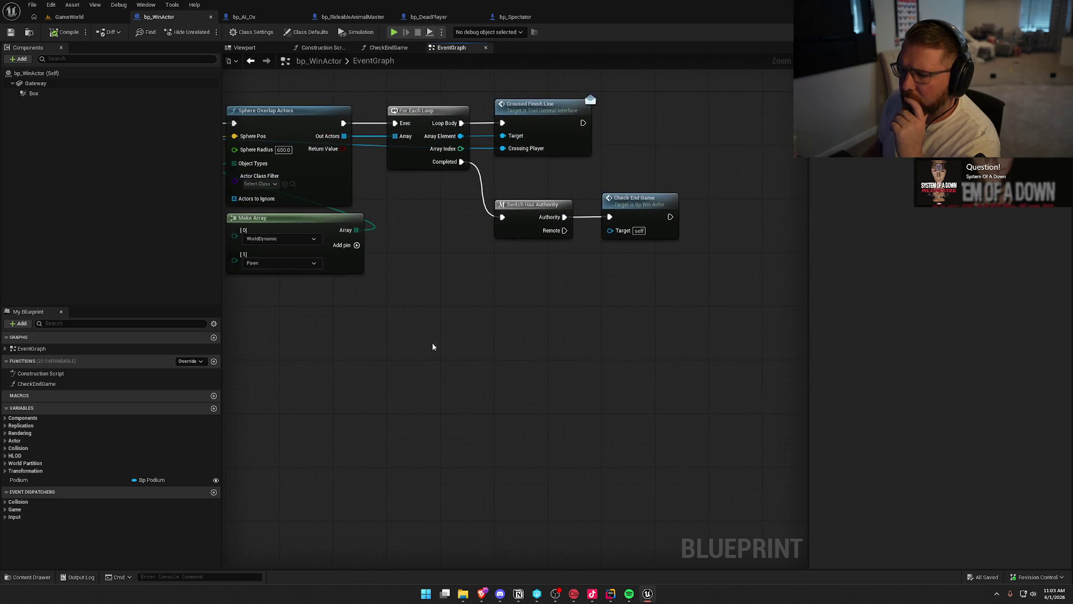
left_click_drag(578, 305, 497, 302)
left_click_drag(623, 287, 441, 191)
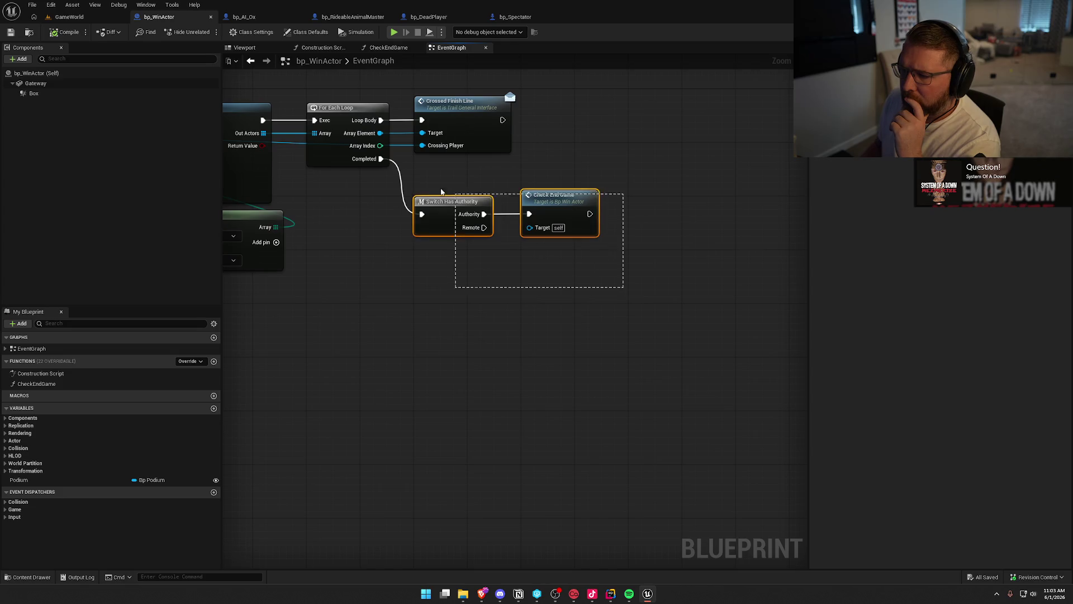
left_click(392, 313)
Step: Set an F9 breakpoint on CheckEndGame's Branch node and return to the GameWorld level
double_click(559, 215)
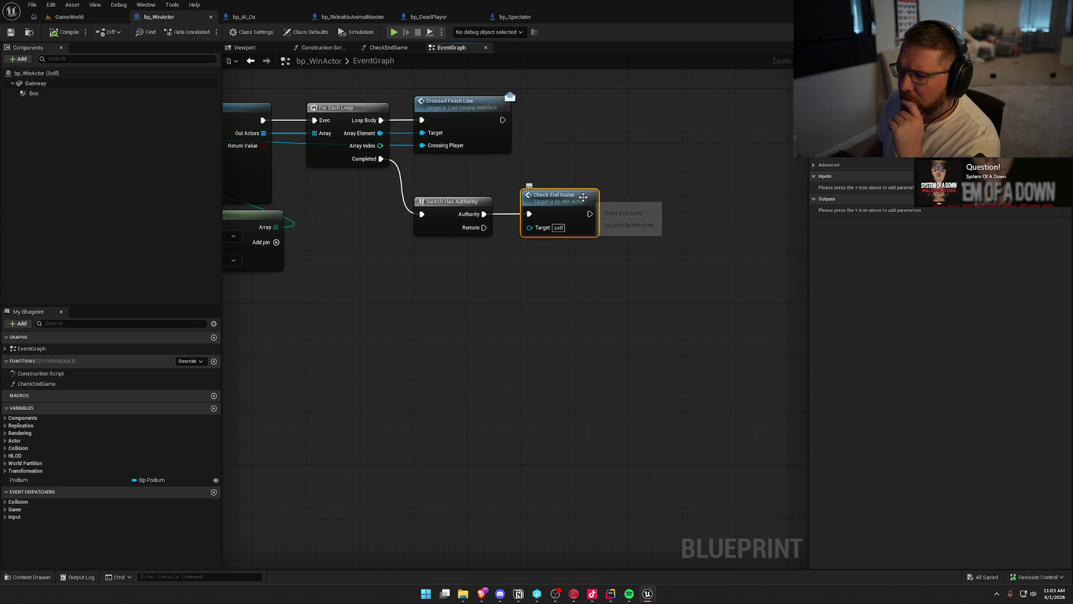
left_click_drag(503, 308, 291, 320)
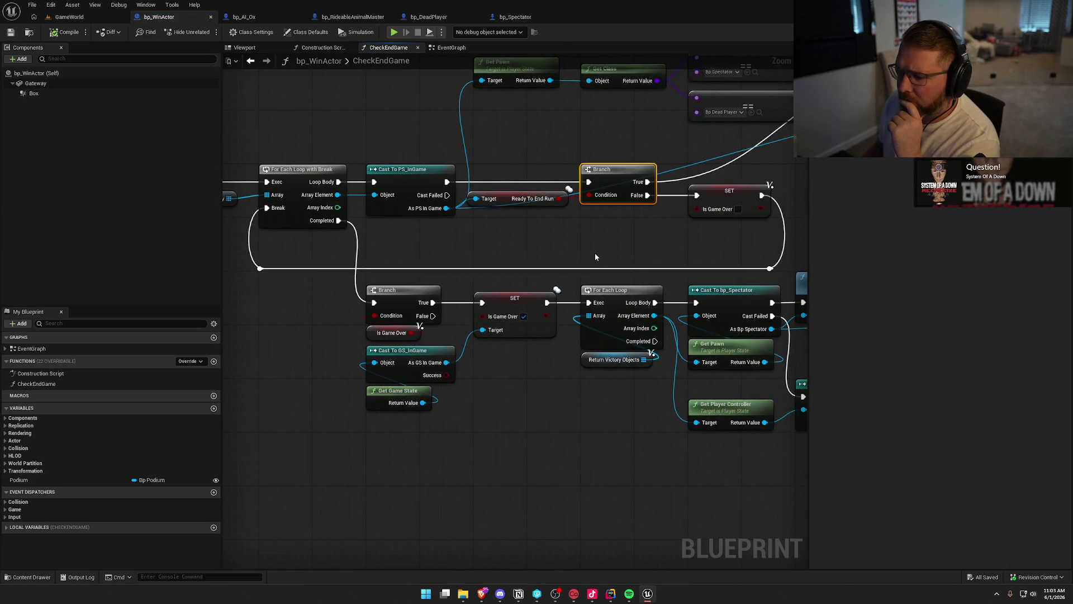
key("F9")
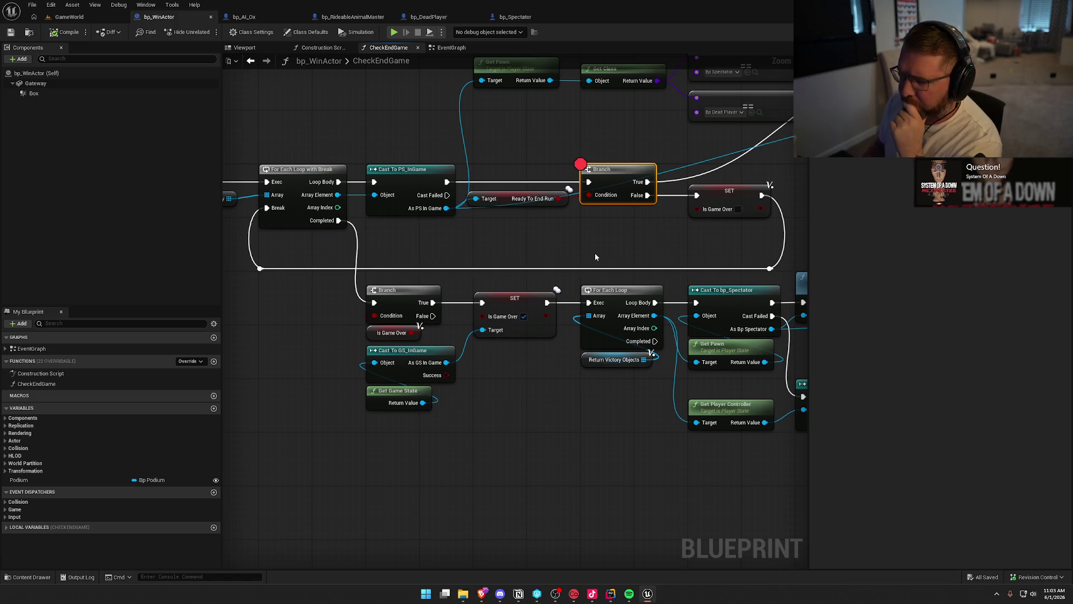
left_click(69, 17)
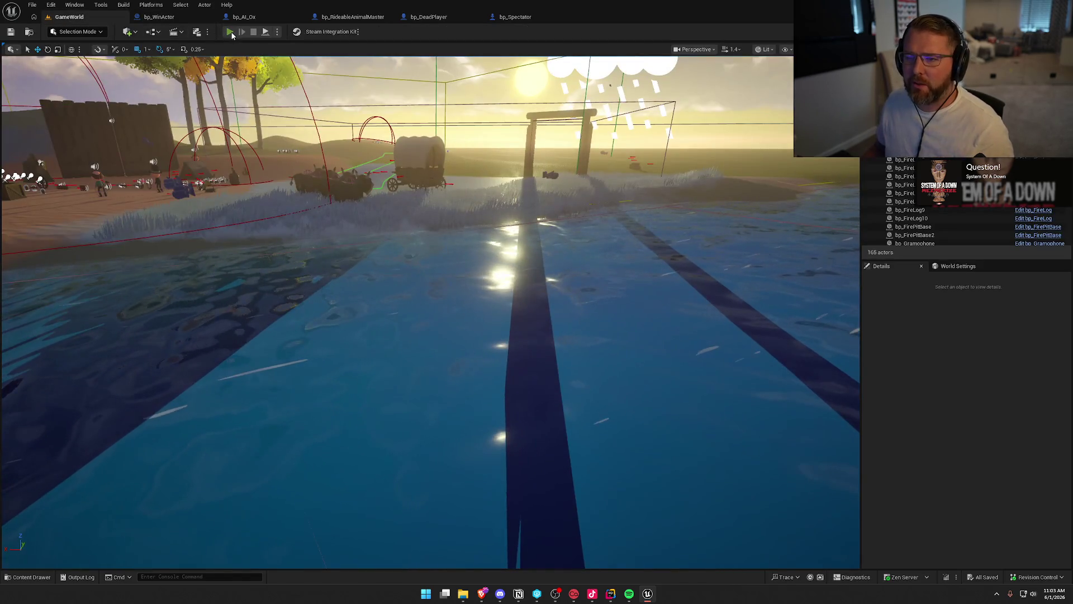
Step: Start a playtest with a second player client and run the character forward in the lobby
left_click(231, 32)
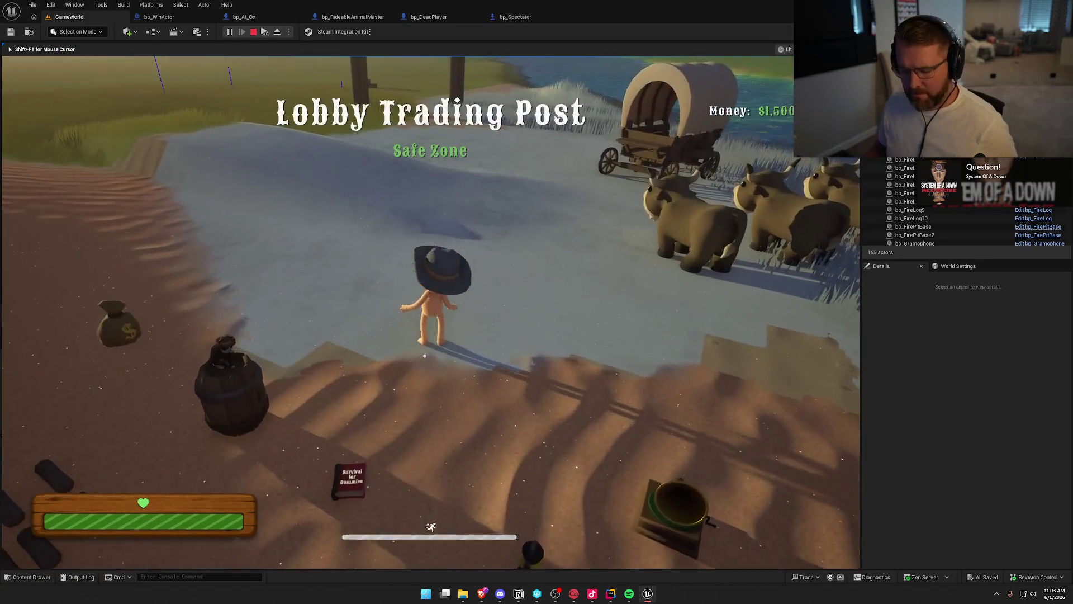
key("super")
left_click(264, 32)
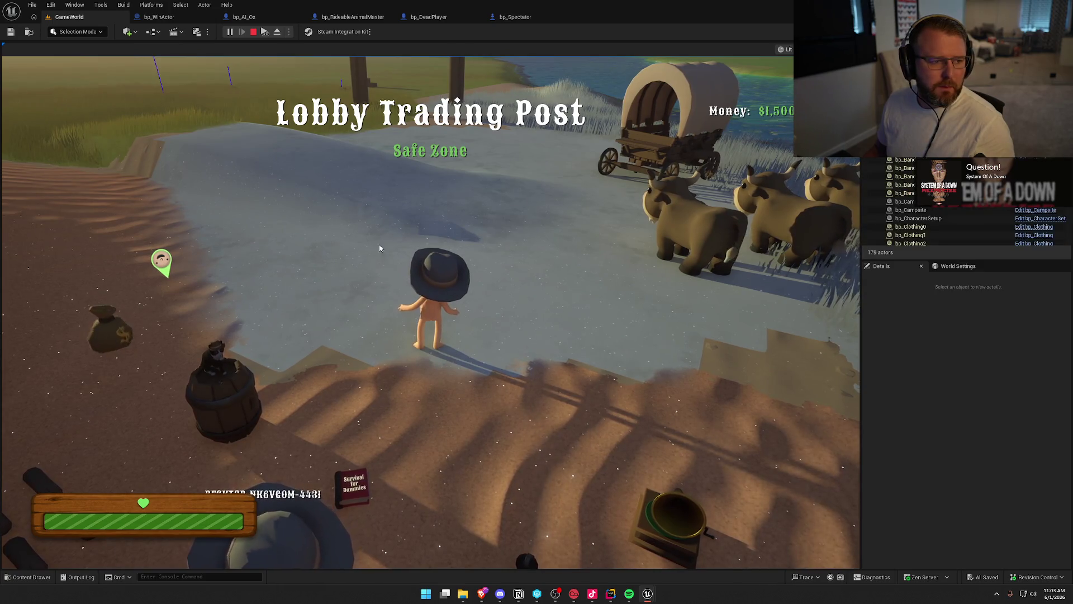
key("super")
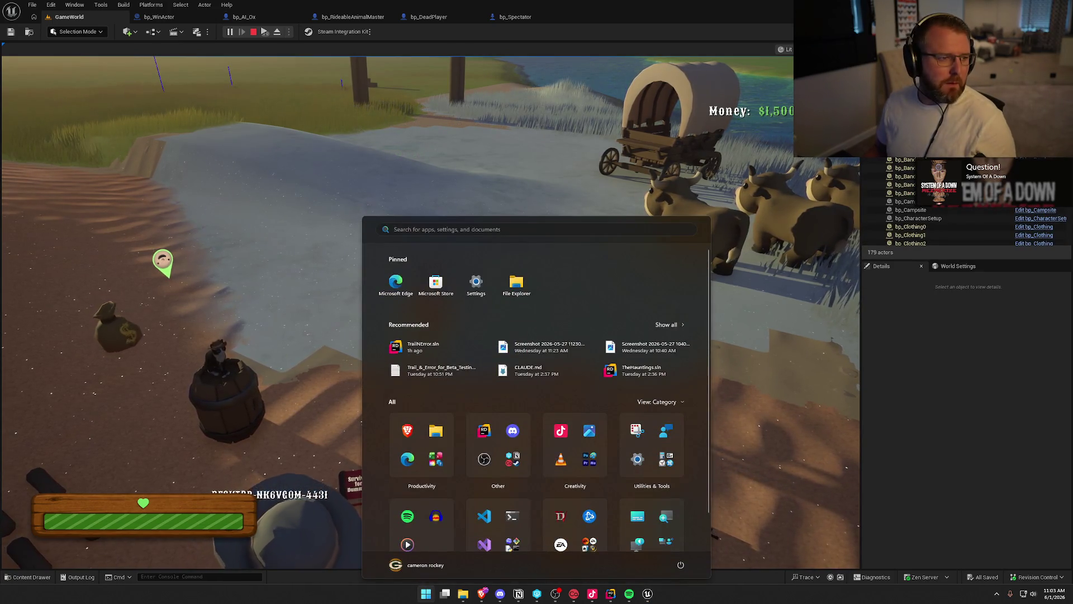
key("super")
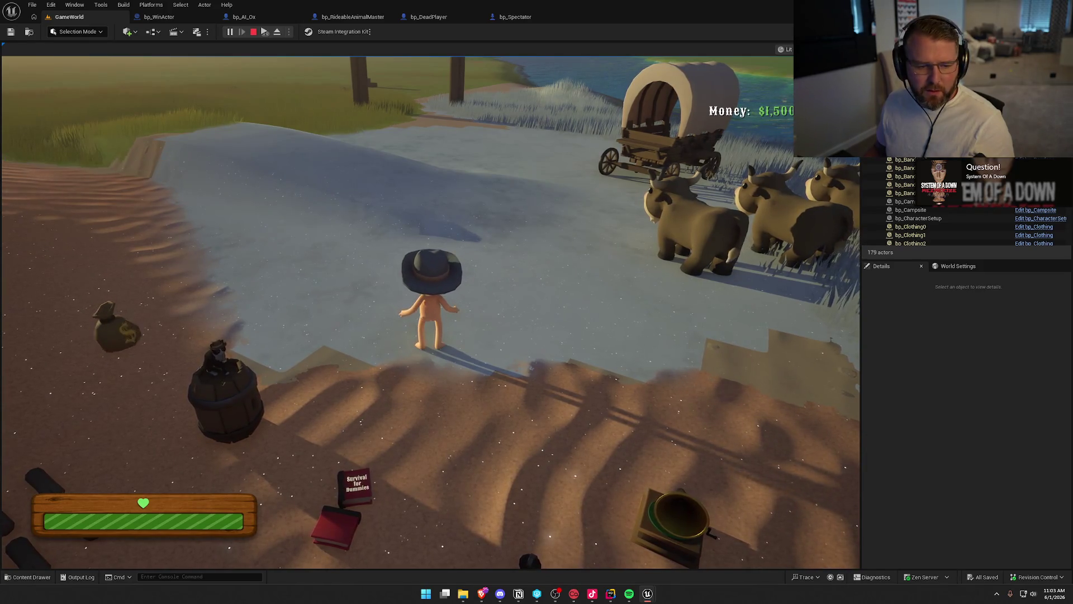
key("super")
left_click(86, 480)
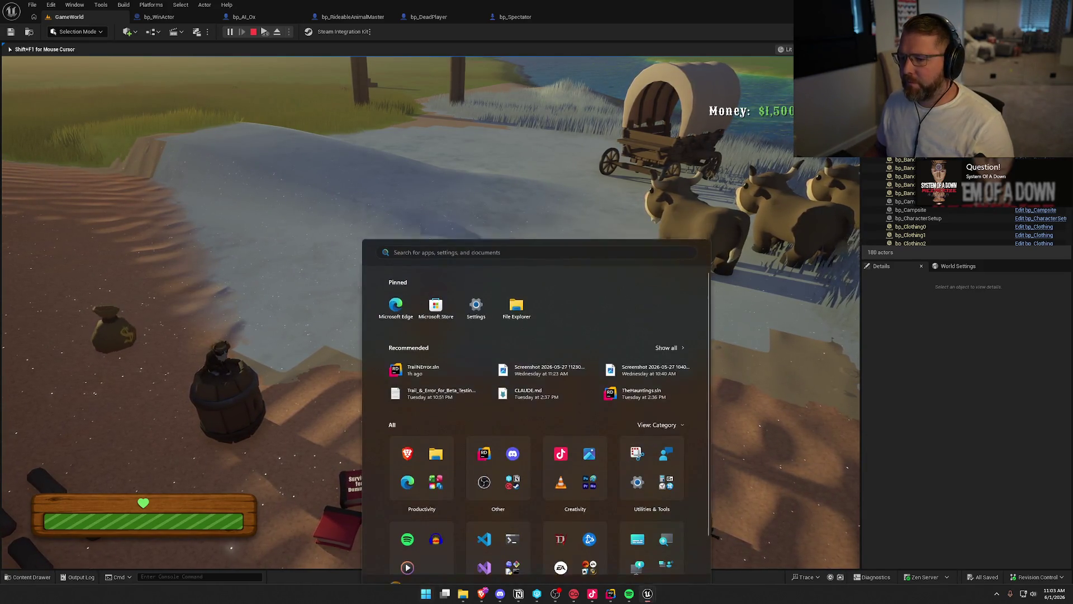
key("w")
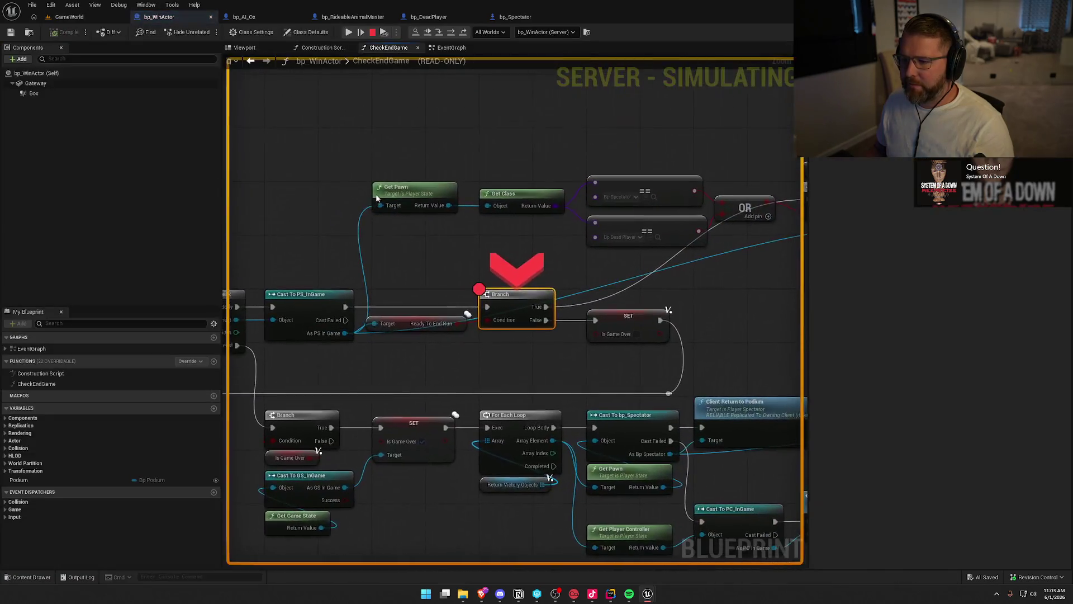
Step: Inspect debug pin values at the Branch breakpoint, resume to the Trail Stats screen, then stop the playtest
mouse_move(457, 329)
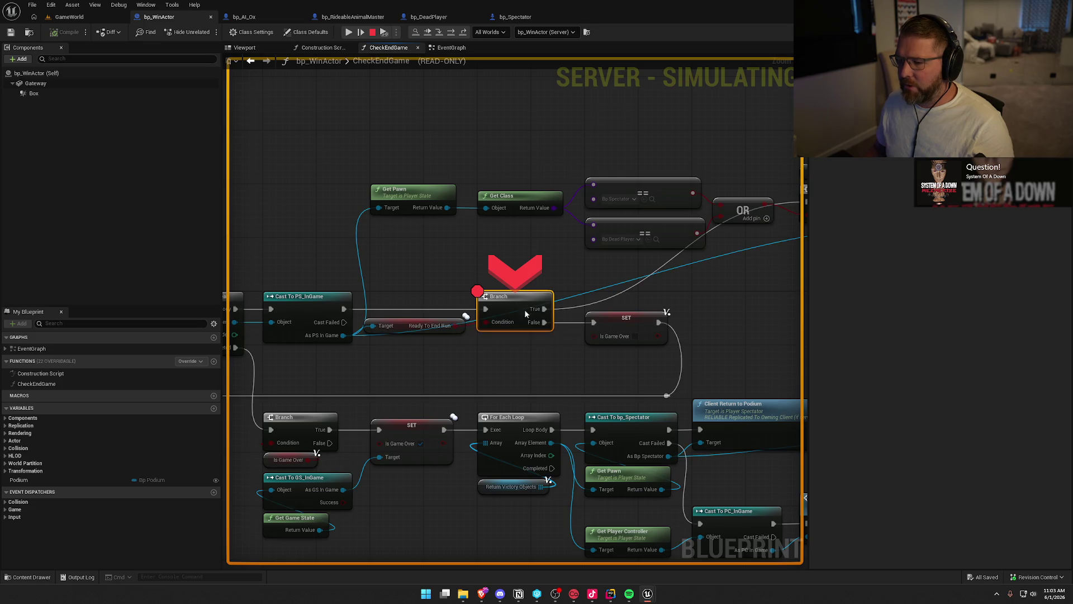
mouse_move(346, 337)
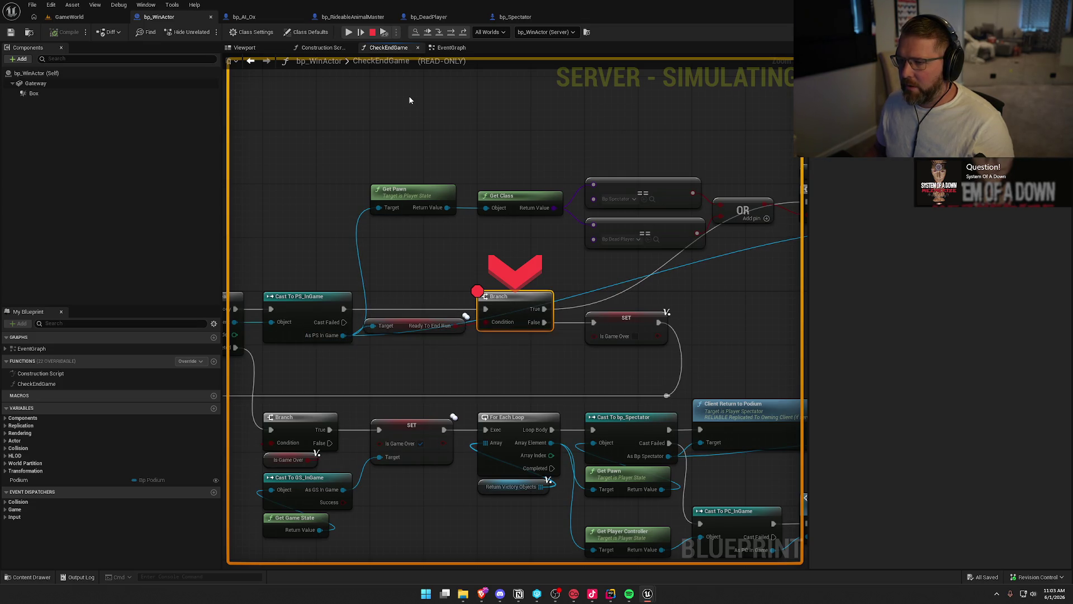
left_click(428, 32)
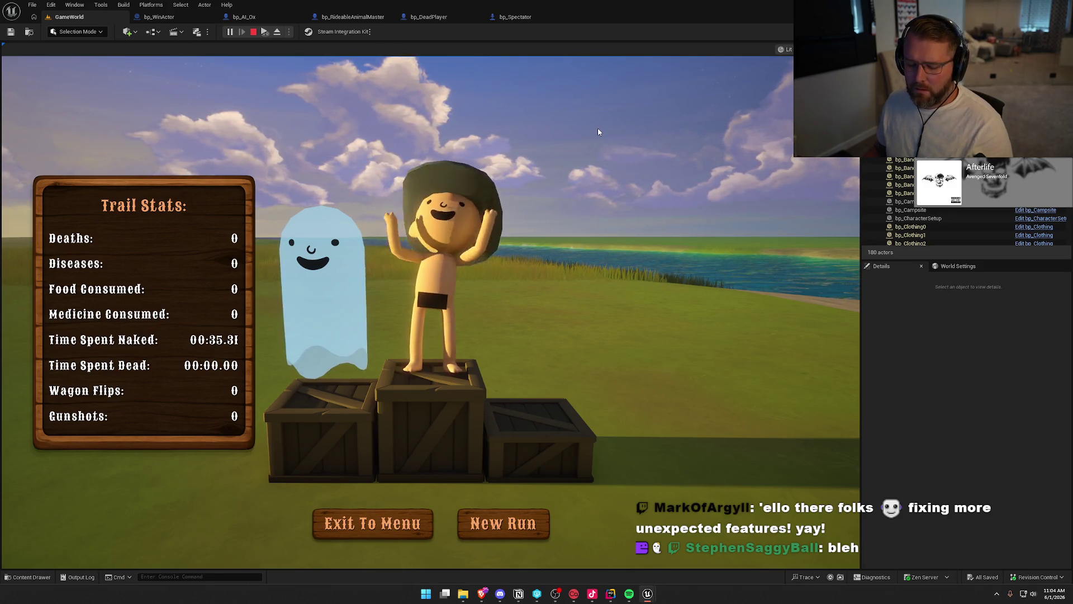
key("Escape")
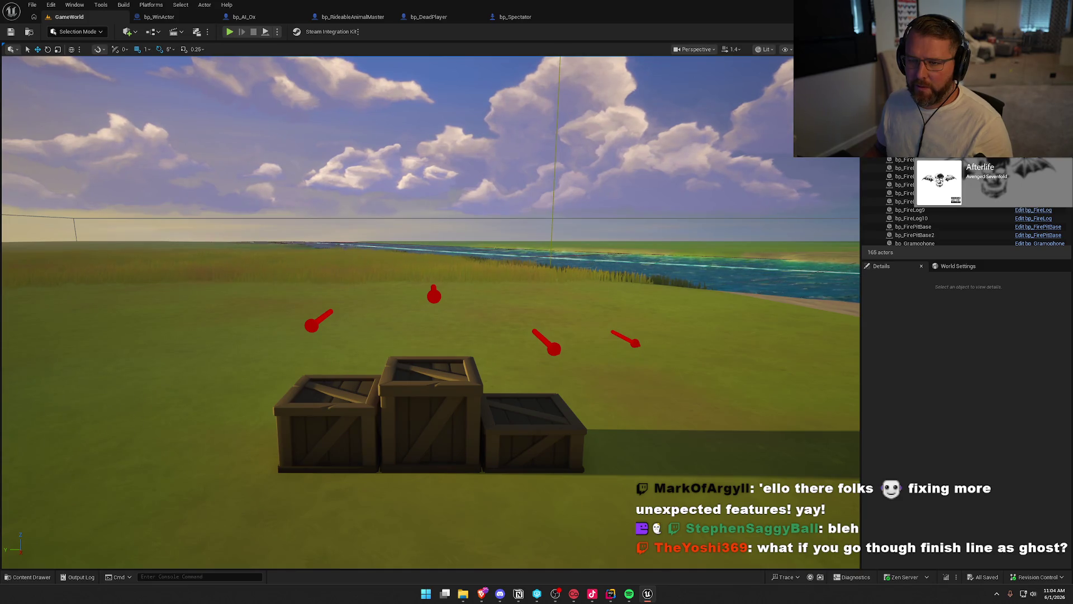
left_click(167, 17)
scroll(335, 283, "up", 4)
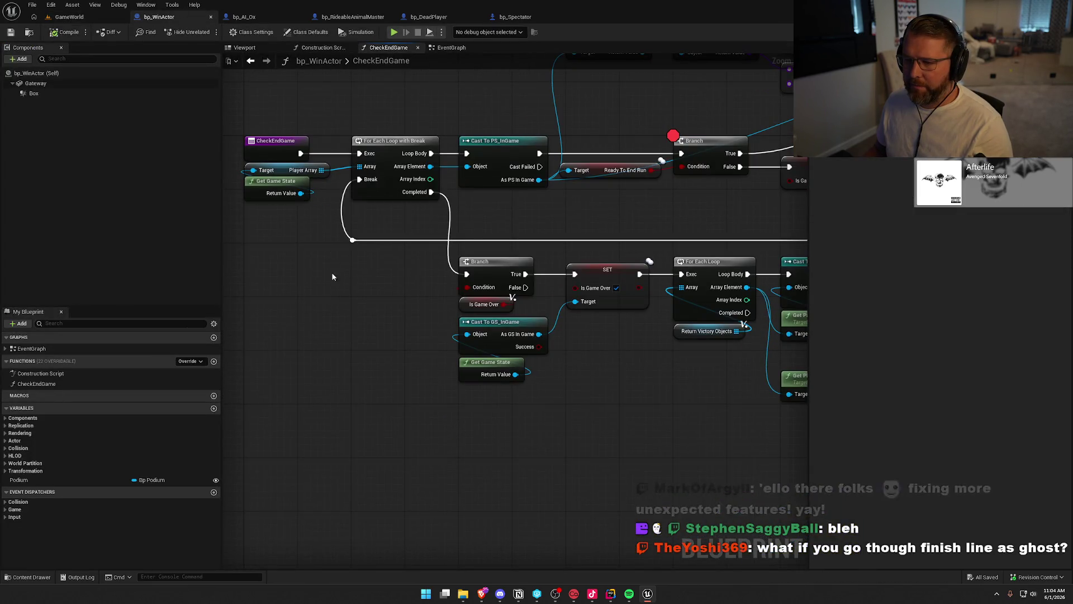
left_click(442, 48)
scroll(374, 235, "up", 2)
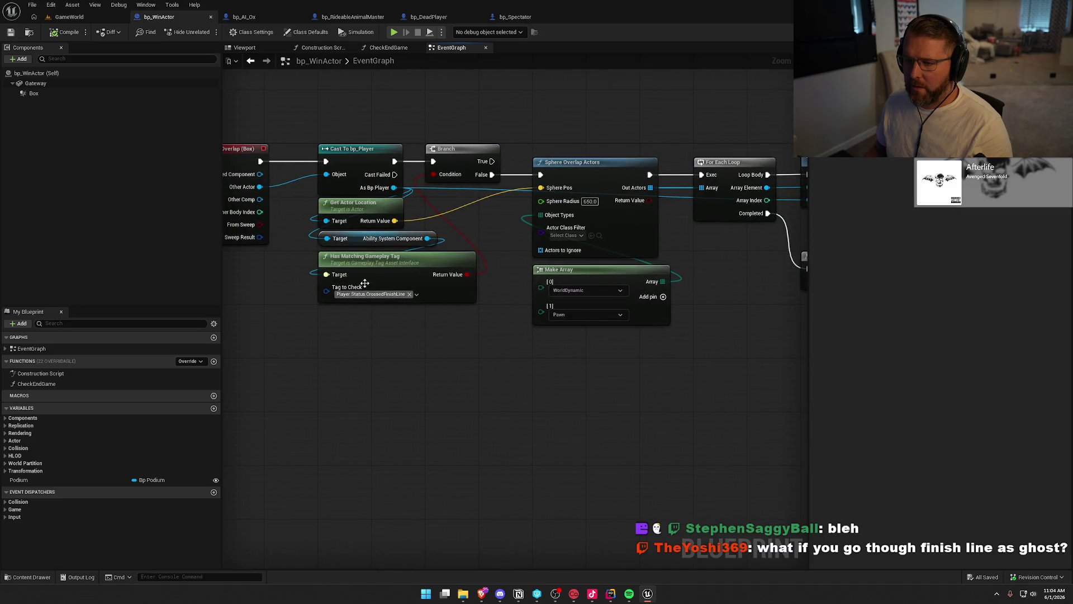
mouse_move(308, 108)
left_mouse_down()
mouse_move(494, 230)
mouse_move(496, 325)
mouse_move(520, 325)
mouse_move(508, 295)
mouse_move(491, 324)
left_mouse_up()
left_click_drag(493, 369, 404, 390)
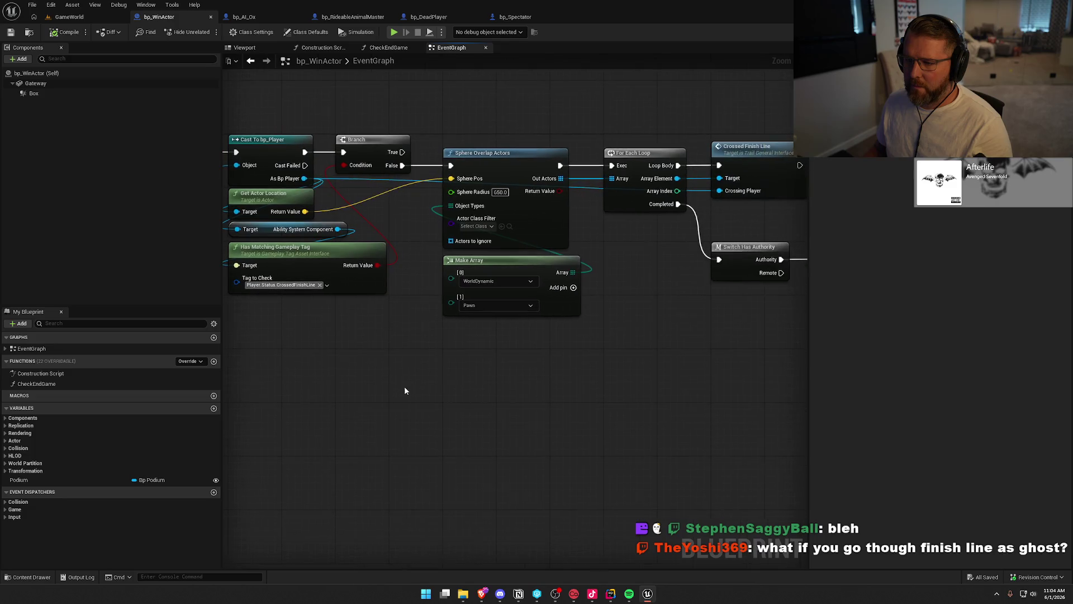
left_click_drag(479, 367, 445, 390)
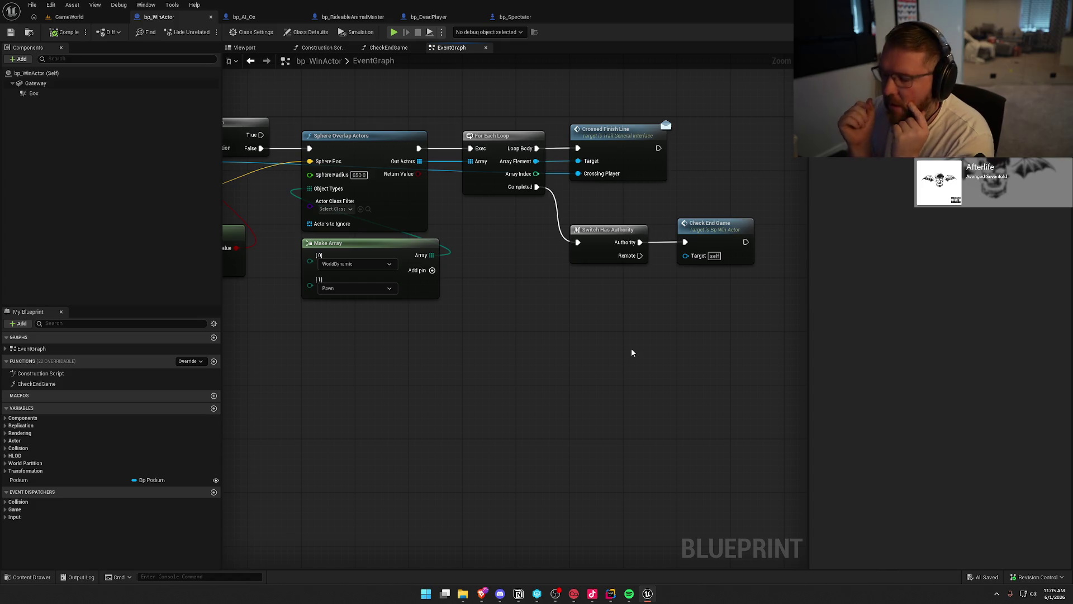
left_click(69, 16)
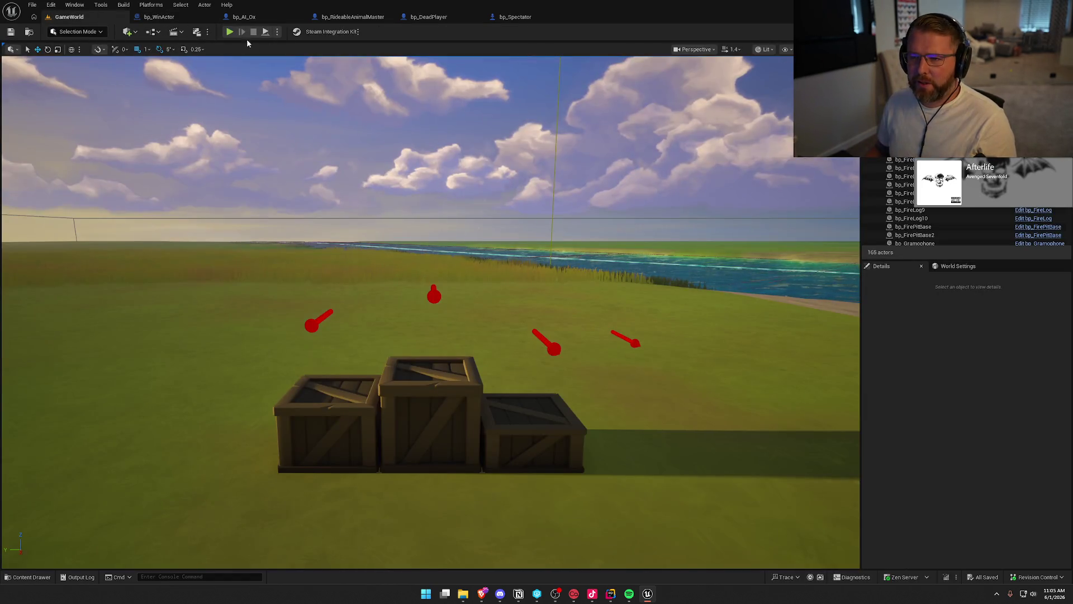
Step: Start a new playtest with Alt+P and run toward the gate until the Branch breakpoint triggers
key("alt+p")
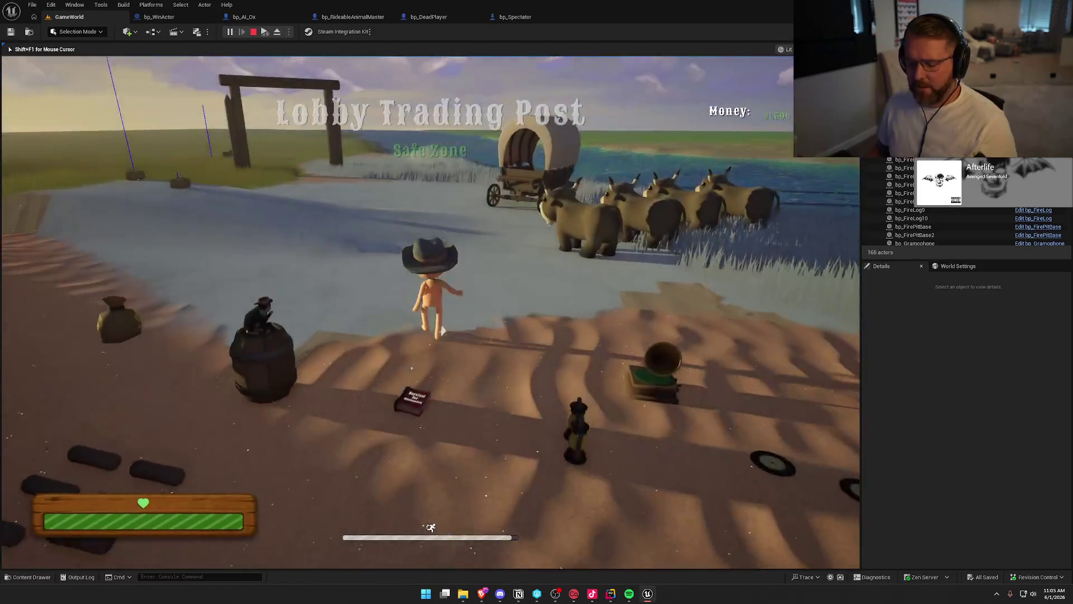
key("super")
left_click(263, 34)
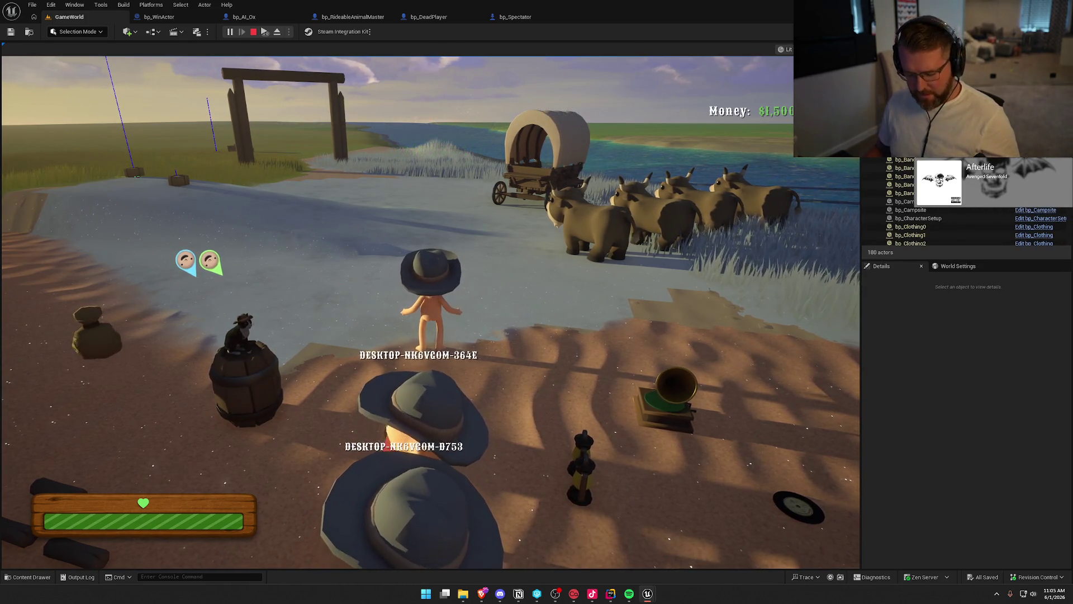
key("super")
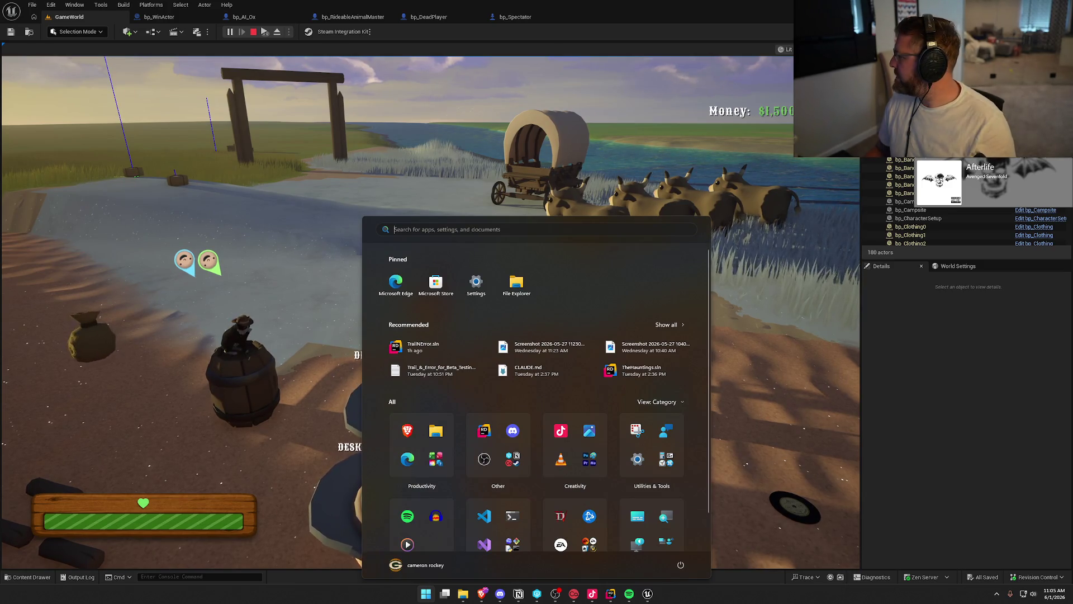
key("super")
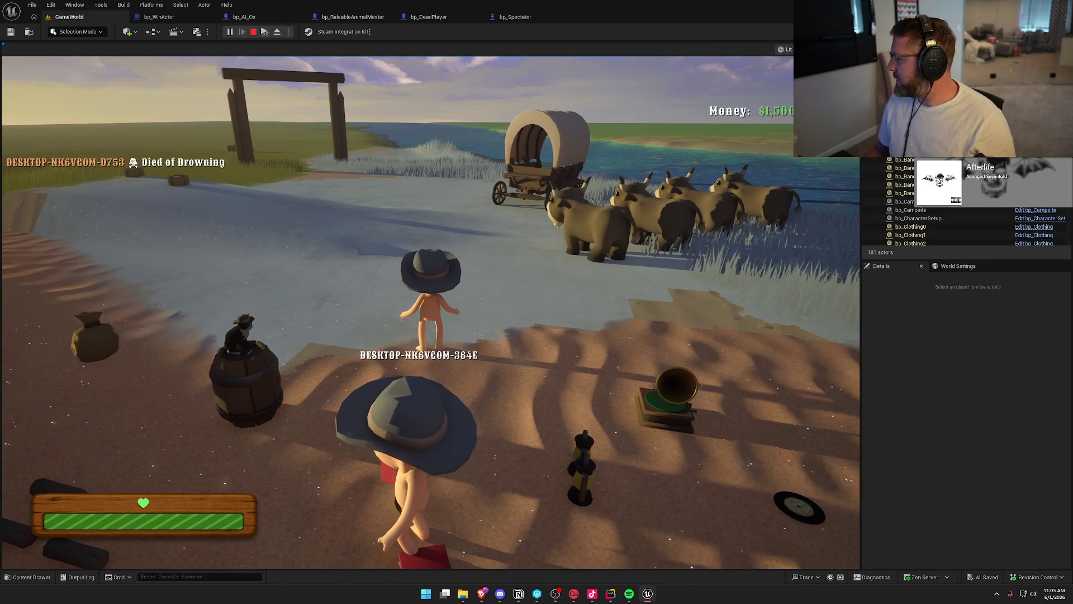
key("super")
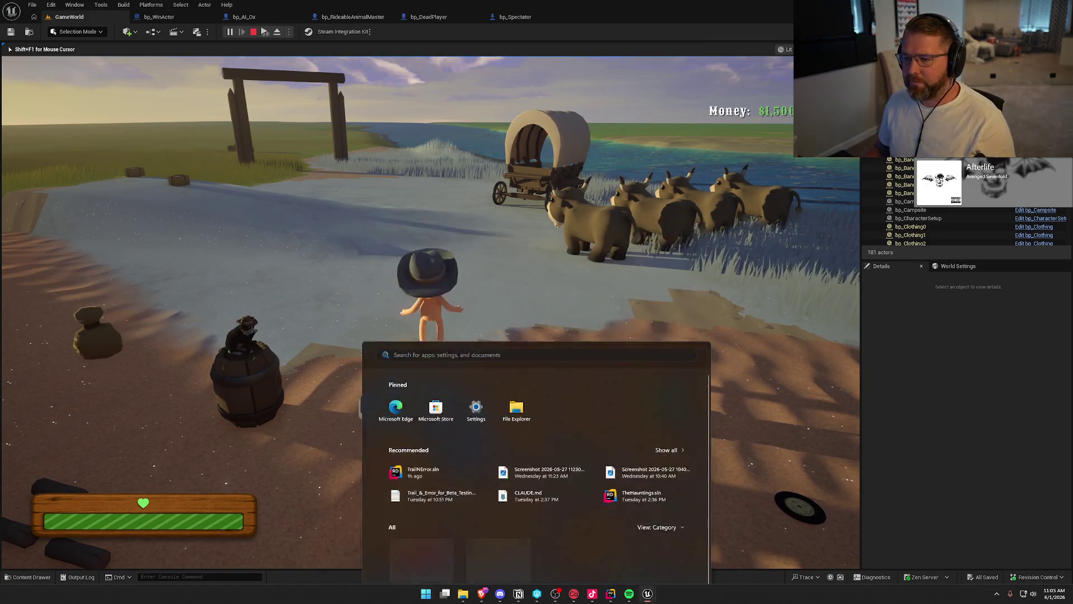
key("super")
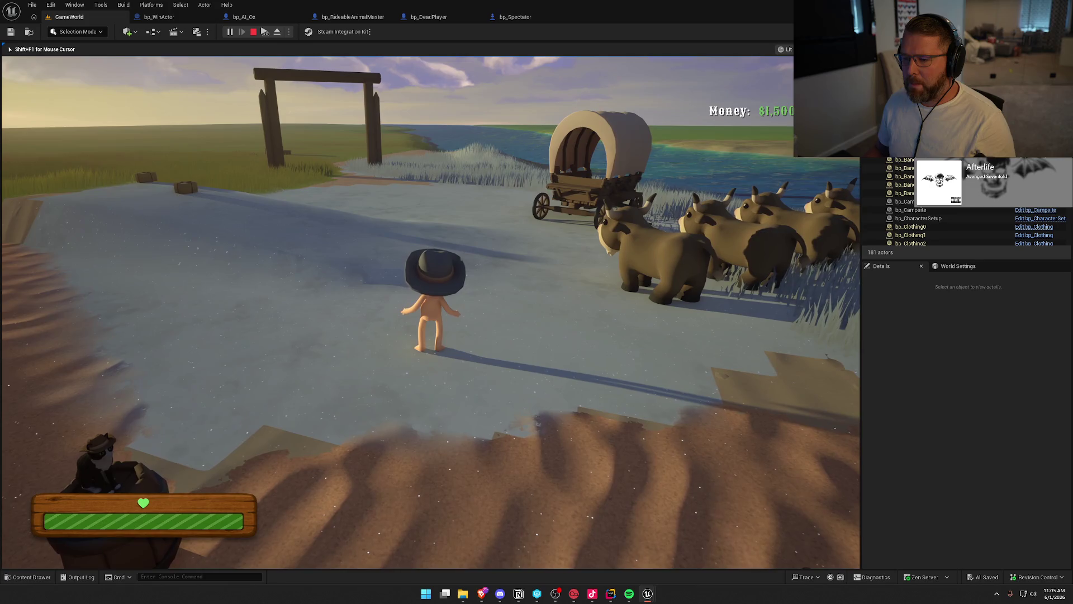
key("shift+w")
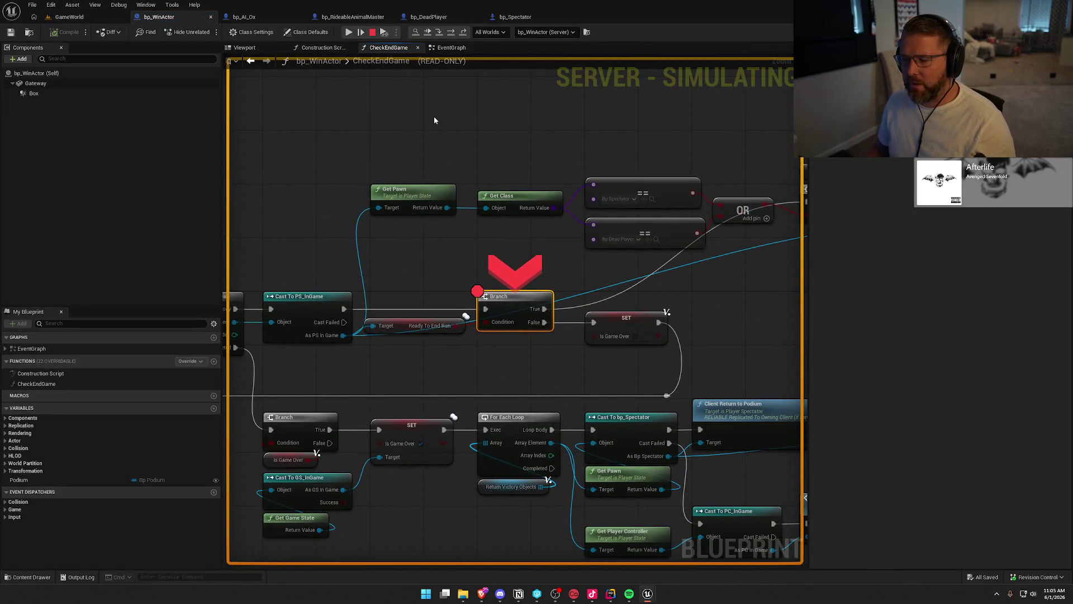
Step: Step from the Branch breakpoint through ForEachLoopWithBreak to its outputs, then resume play to the podium
left_click(451, 35)
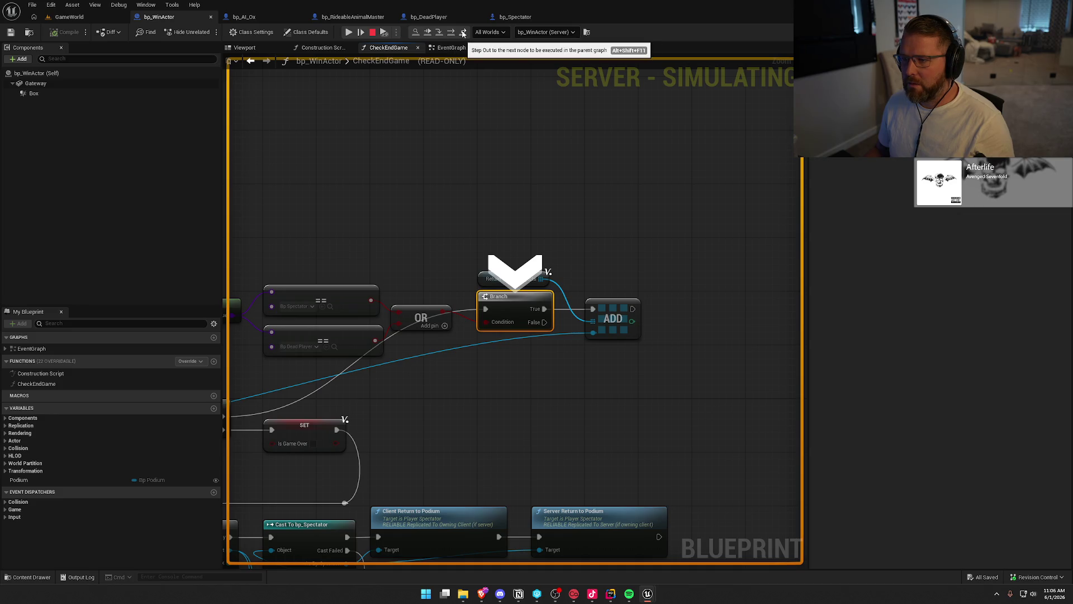
left_click(450, 33)
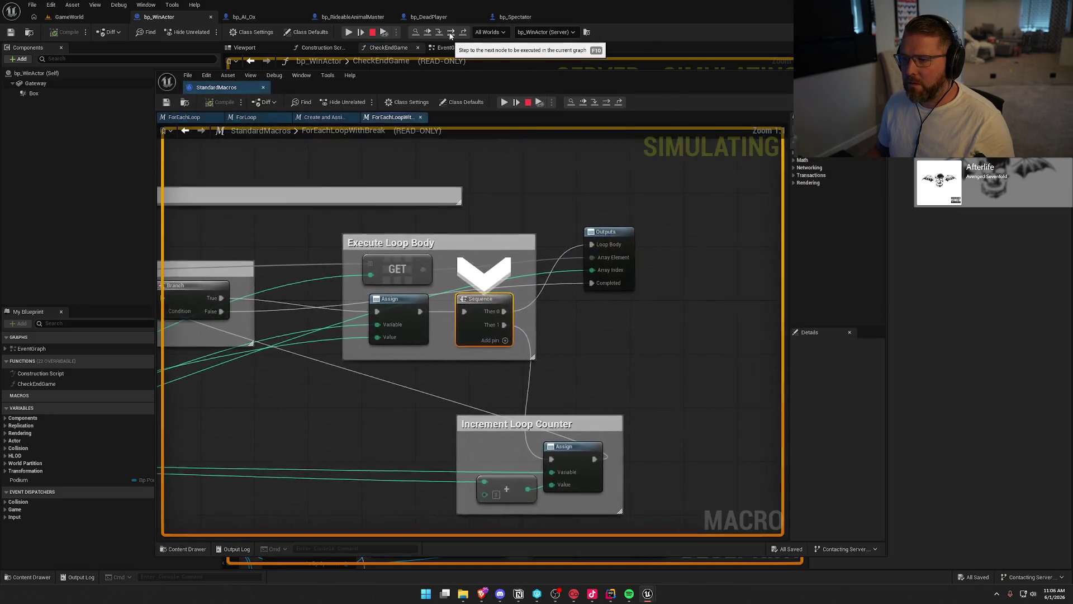
left_click(438, 33)
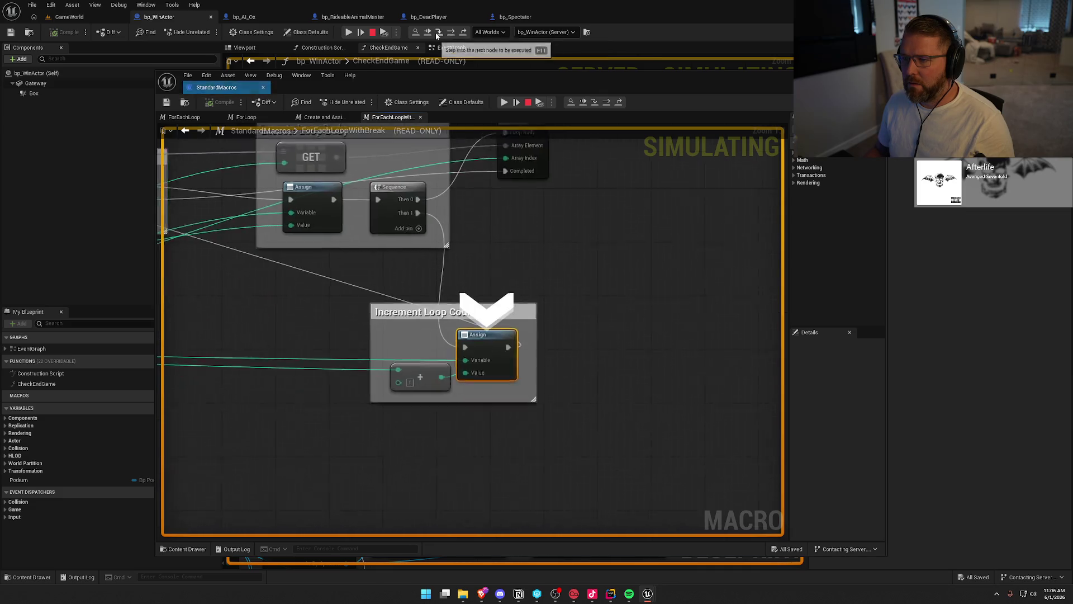
left_click(438, 34)
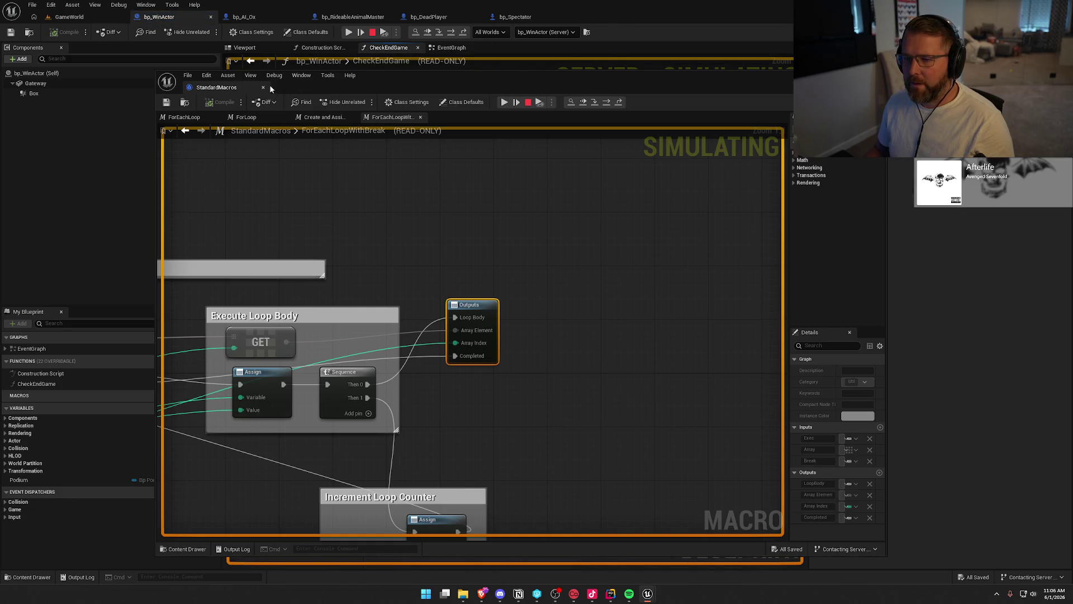
mouse_move(591, 80)
left_mouse_down()
mouse_move(708, 152)
mouse_move(640, 387)
mouse_move(598, 379)
left_mouse_up()
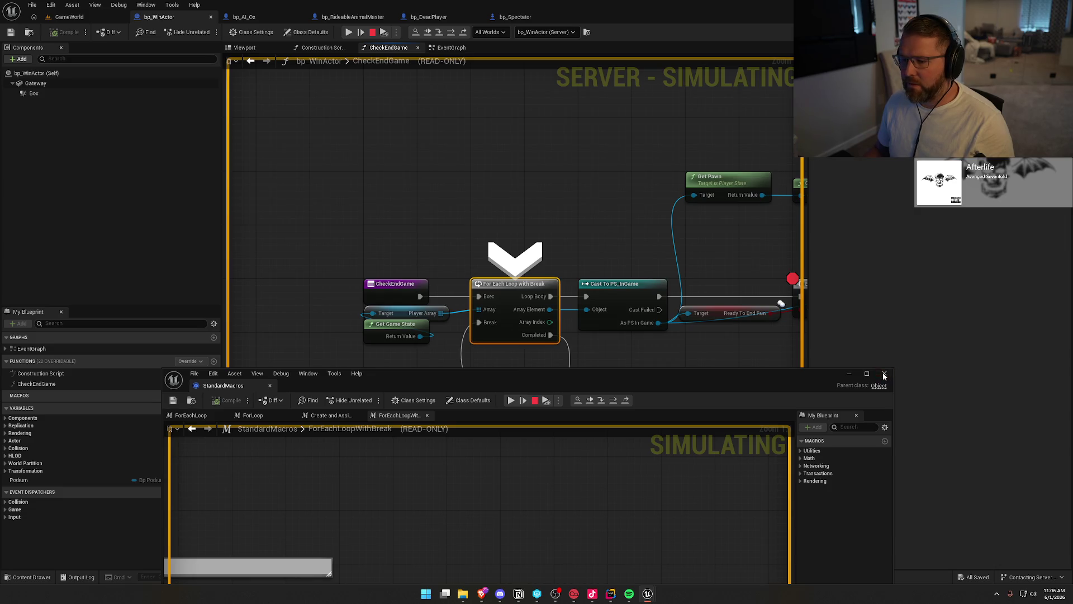
left_click(427, 32)
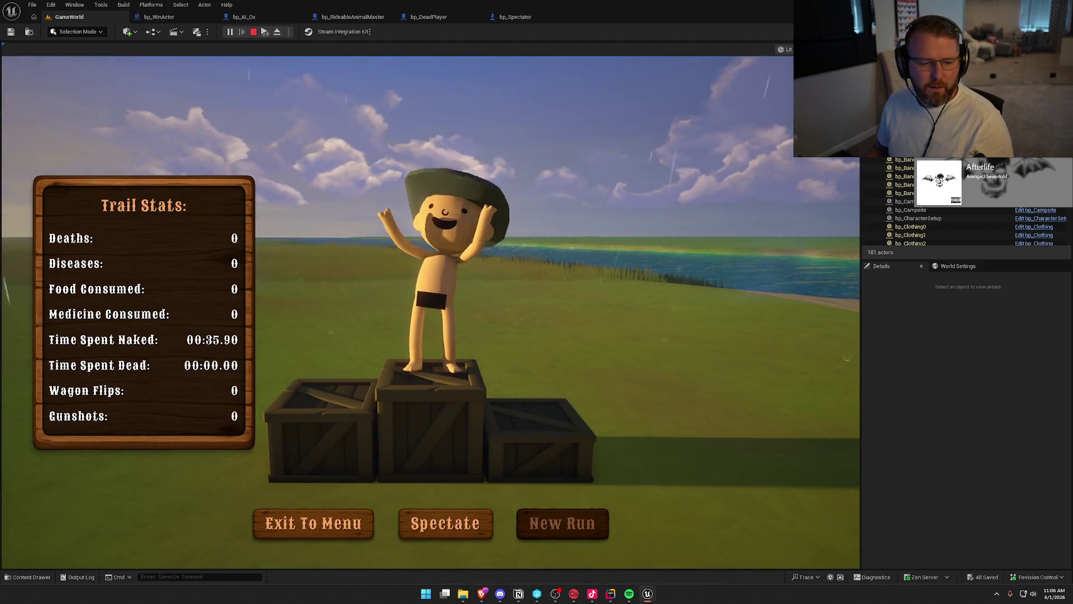
Step: In bp_WinActor, select the Ready To End Run branch, continue past the breakpoint, and stop the playtest
key("super")
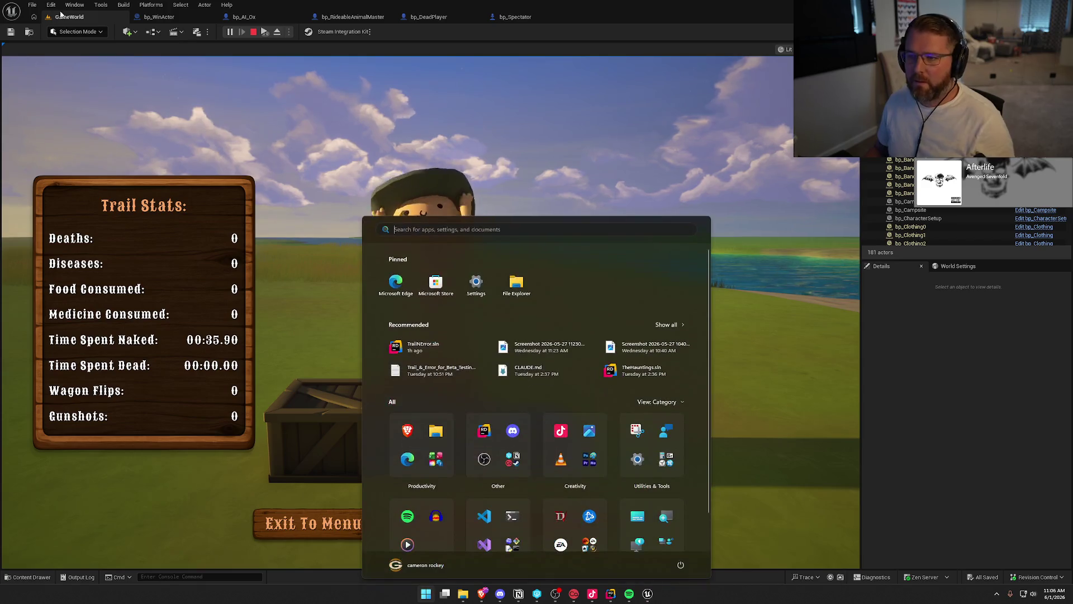
left_click(151, 17)
left_click_drag(654, 278, 420, 232)
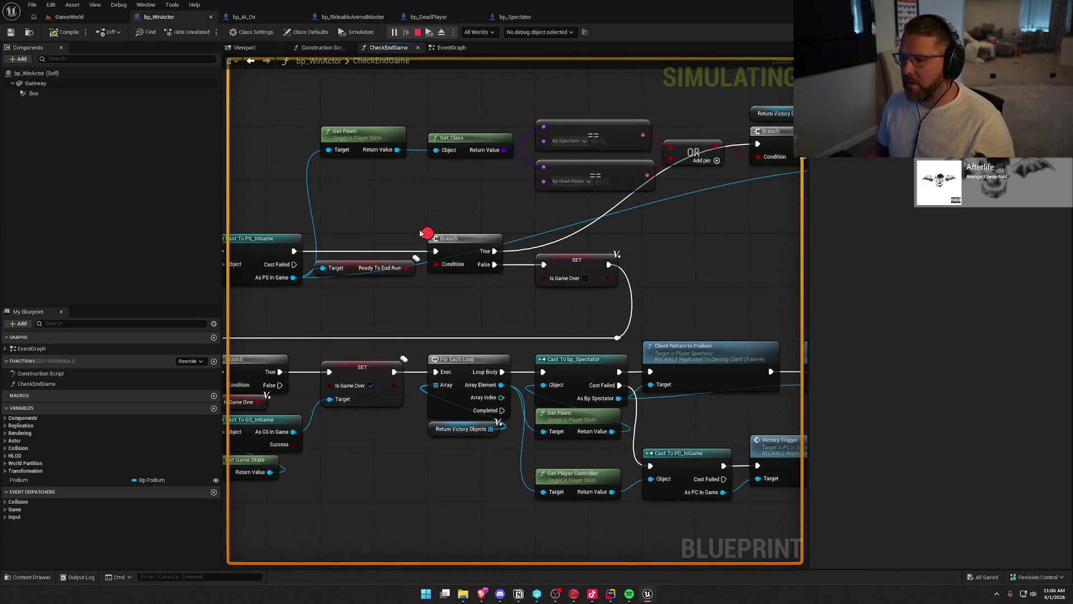
left_click(474, 244)
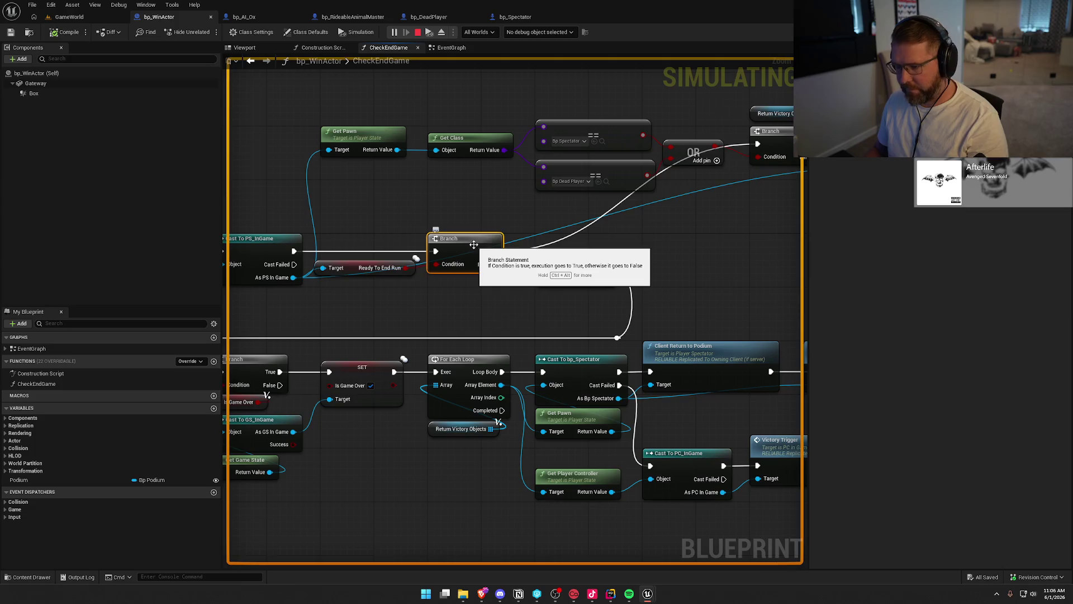
left_click(87, 21)
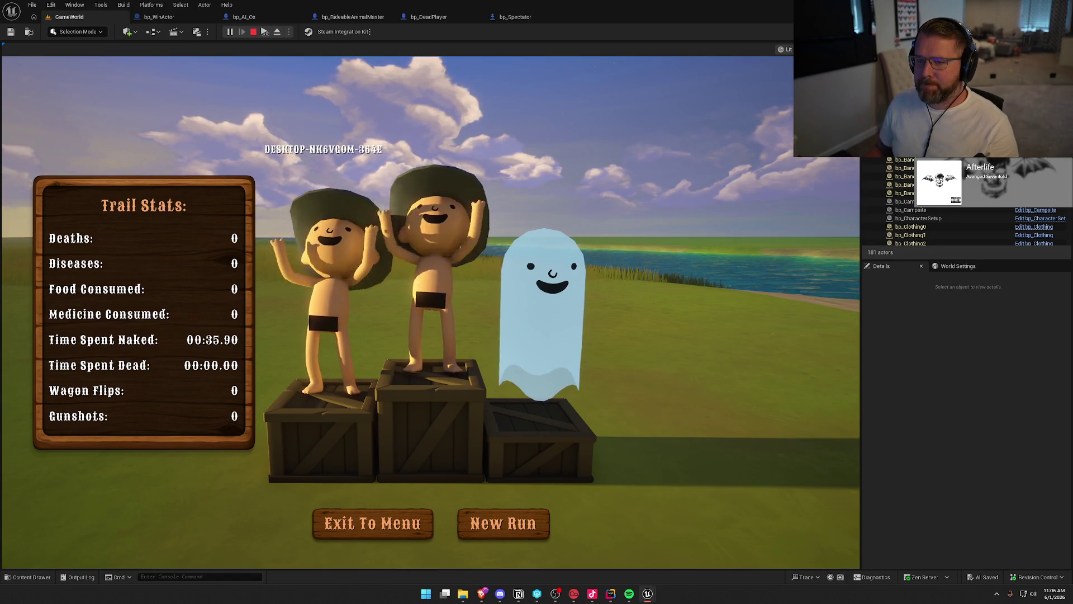
key("Escape")
left_click(164, 16)
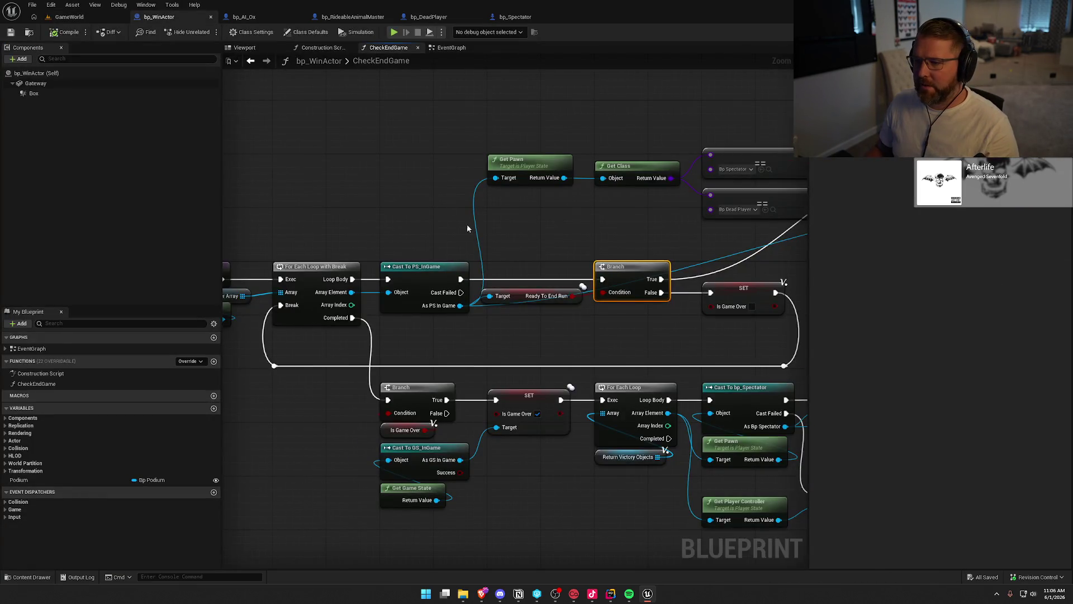
Step: Inspect CheckEndGame's victory-object nodes, Get Class comparisons and For Each Loop with Break
left_click_drag(748, 195, 564, 90)
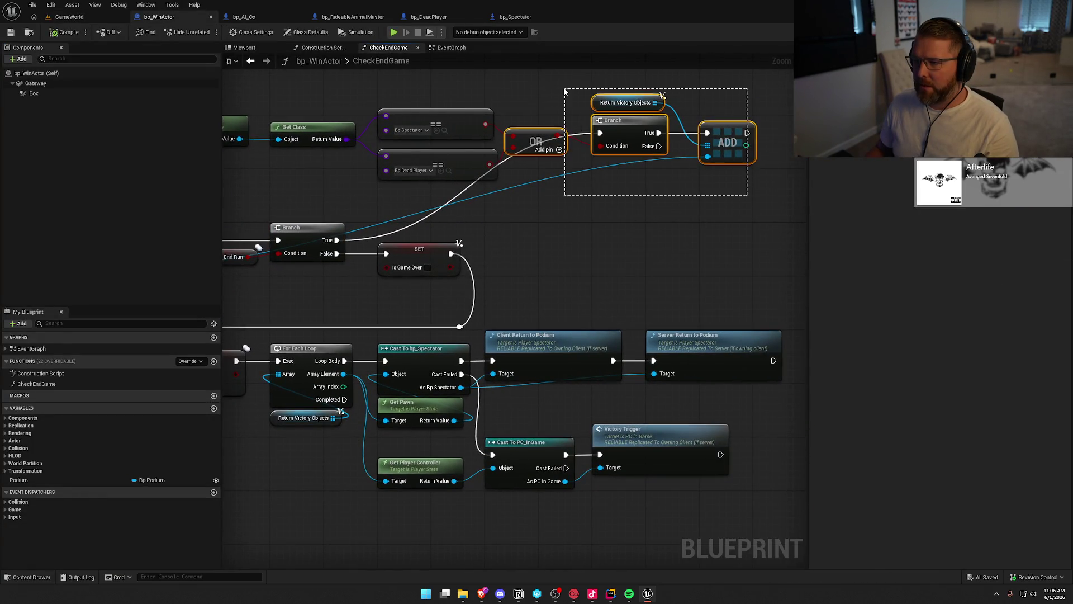
left_click(596, 229)
left_click_drag(573, 227, 371, 104)
left_click(625, 227)
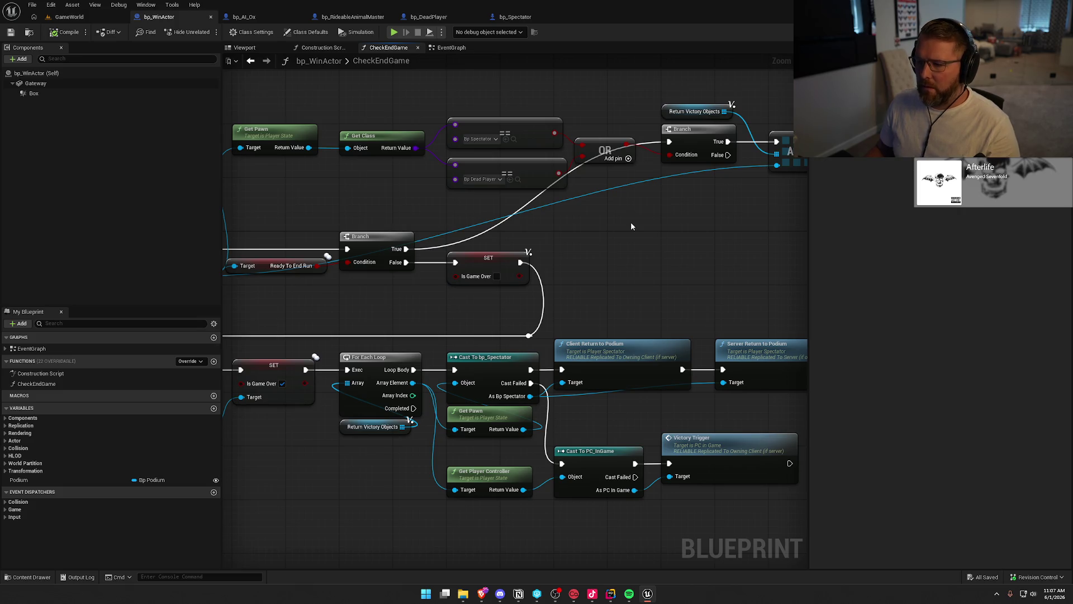
mouse_move(632, 225)
left_mouse_down()
mouse_move(770, 211)
mouse_move(343, 207)
left_mouse_up()
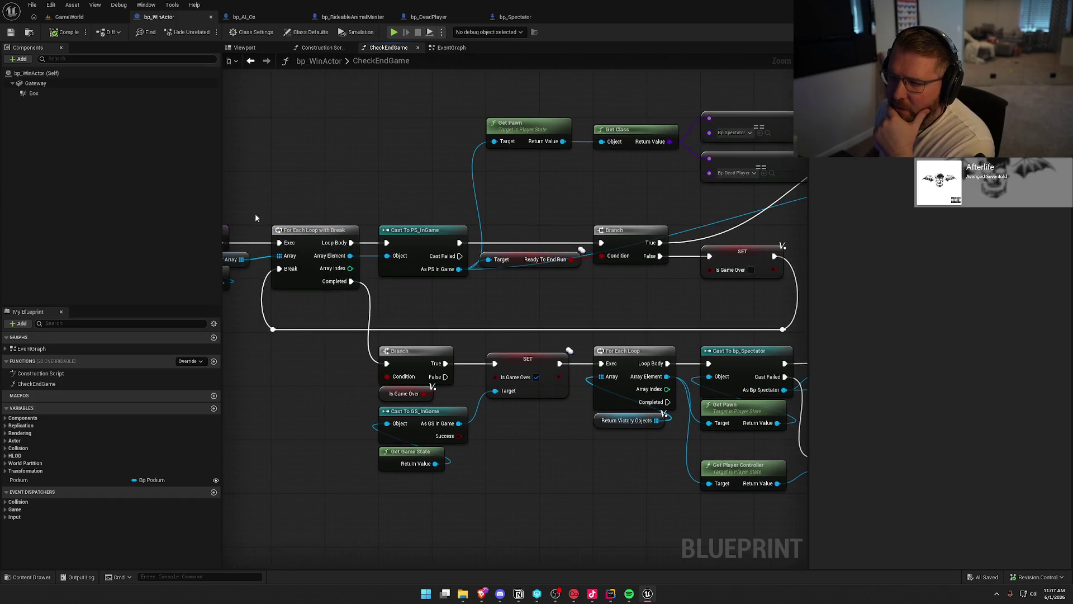
Step: Review the EventGraph overlap checks, then CheckEndGame's Return Victory Objects and Ready To End Run branch
left_click(453, 47)
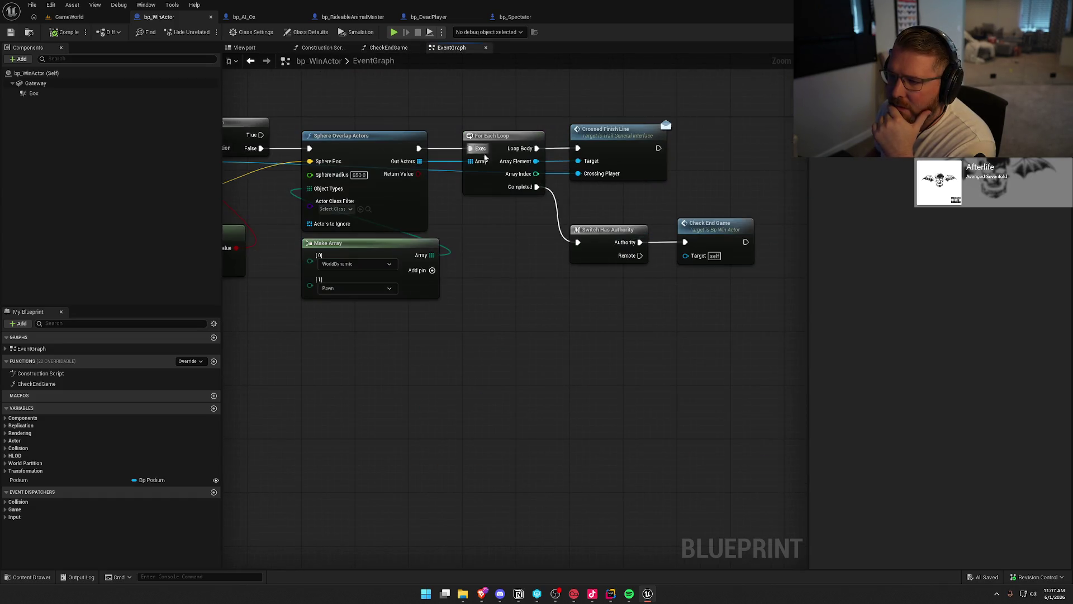
mouse_move(530, 348)
left_mouse_down()
mouse_move(766, 356)
mouse_move(429, 351)
left_mouse_up()
double_click(628, 224)
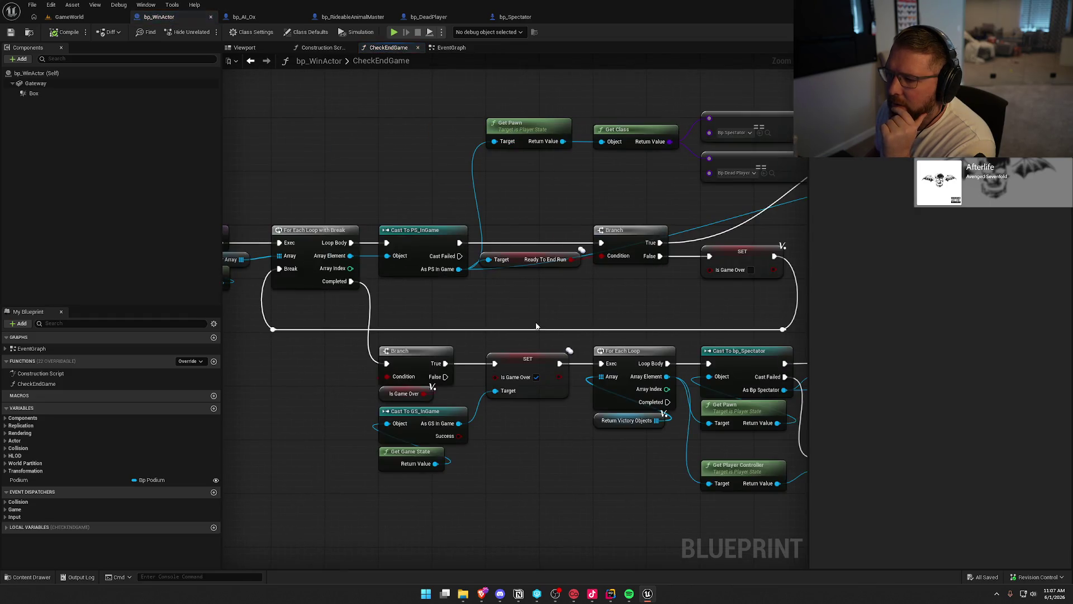
left_click_drag(579, 179, 375, 165)
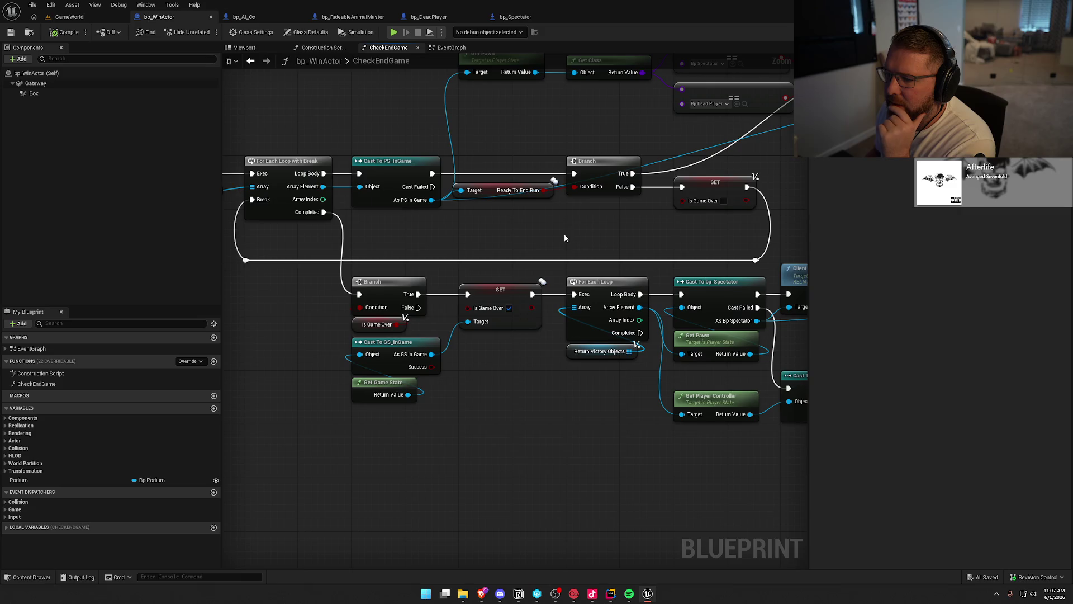
mouse_move(595, 149)
left_mouse_down()
mouse_move(434, 204)
mouse_move(309, 223)
left_mouse_up()
left_click_drag(698, 216, 520, 98)
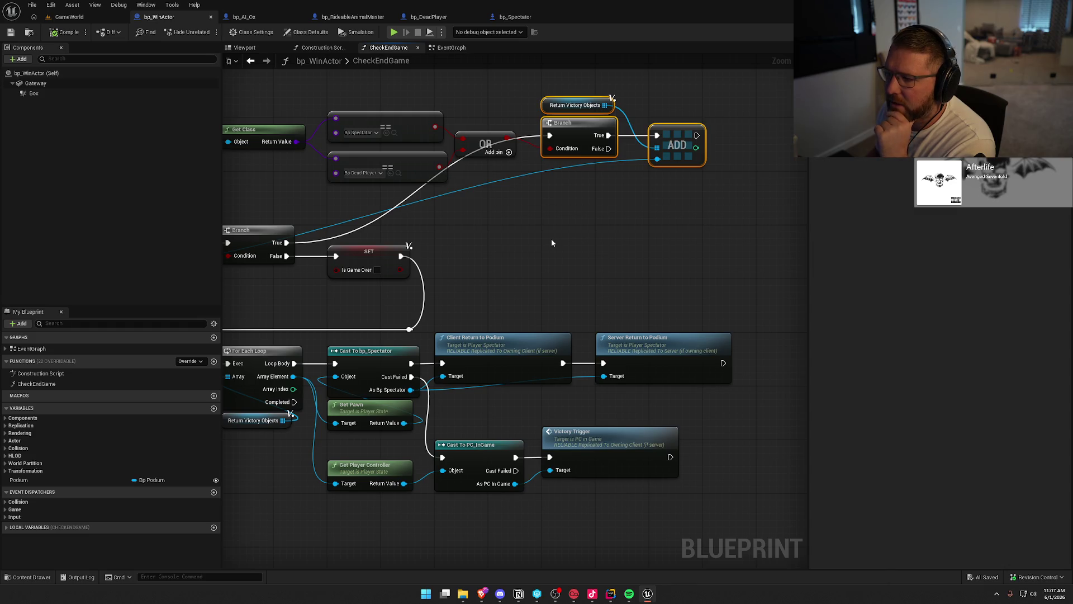
mouse_move(551, 239)
left_mouse_down()
mouse_move(732, 207)
mouse_move(719, 211)
left_mouse_up()
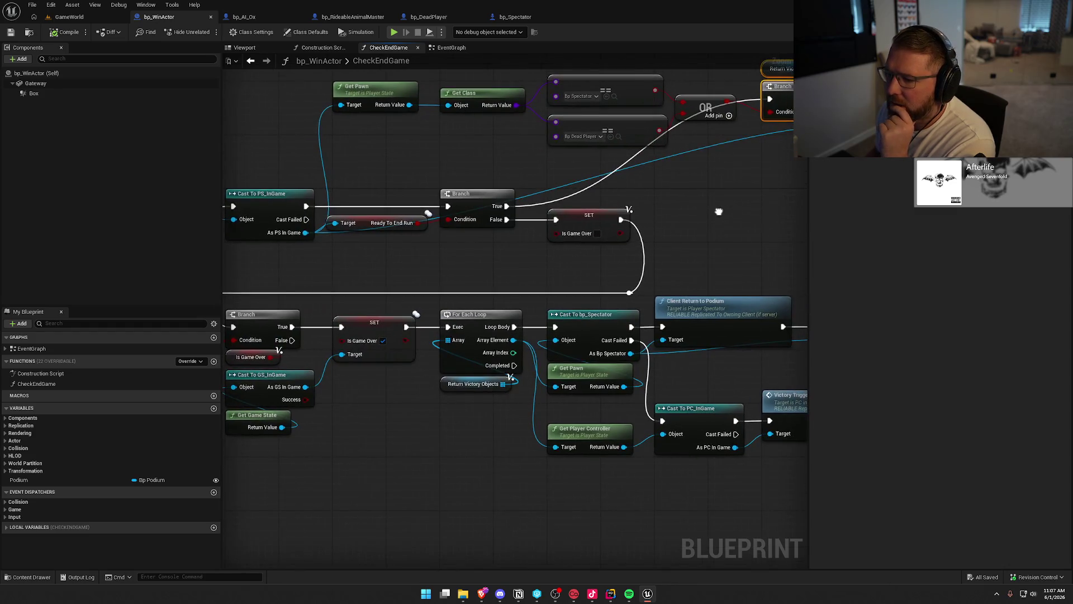
left_click_drag(392, 212, 500, 273)
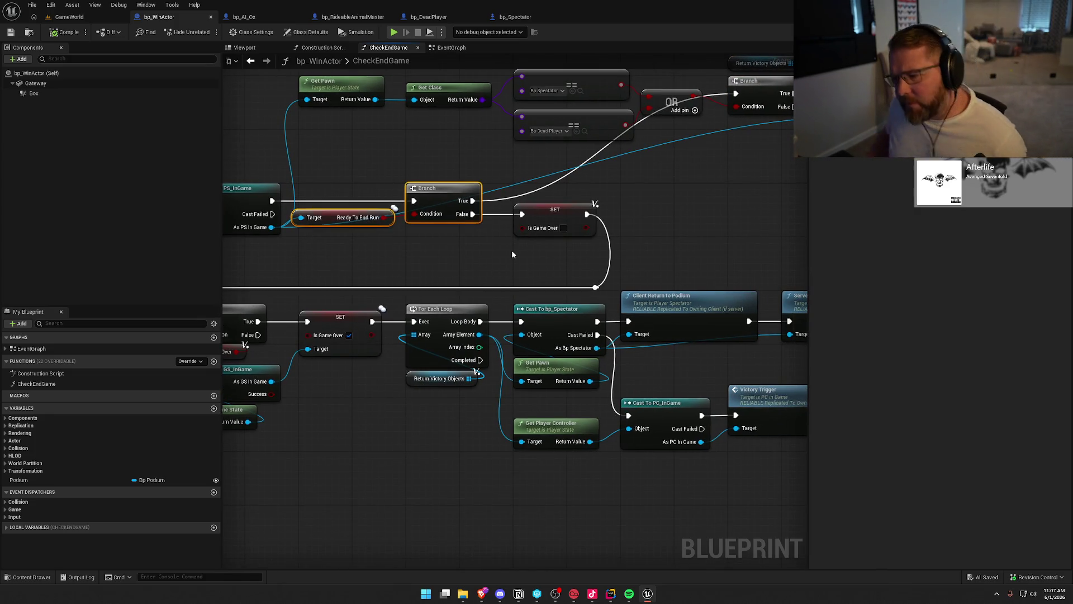
left_click(438, 254)
Step: Highlight the CrossedFinishLine event nodes in bp_AI_Ox's EventGraph
left_click(258, 18)
left_click_drag(235, 211, 709, 350)
left_click(550, 285)
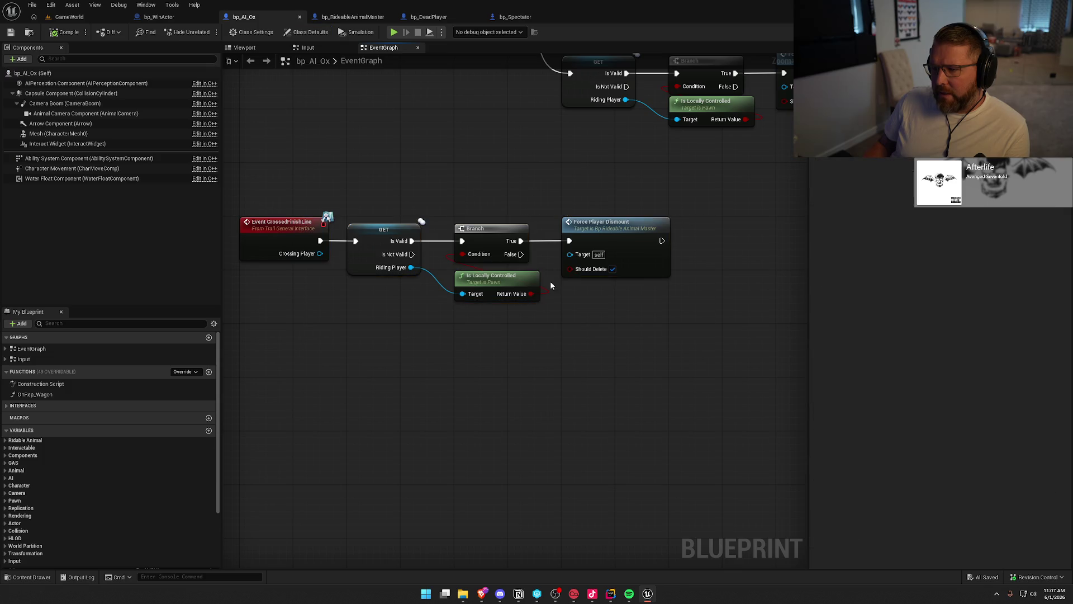
Step: Open bp_Player from the Content Drawer and inspect its CrossedFinishLine Cast To PS_InGame and SET nodes
left_click(429, 16)
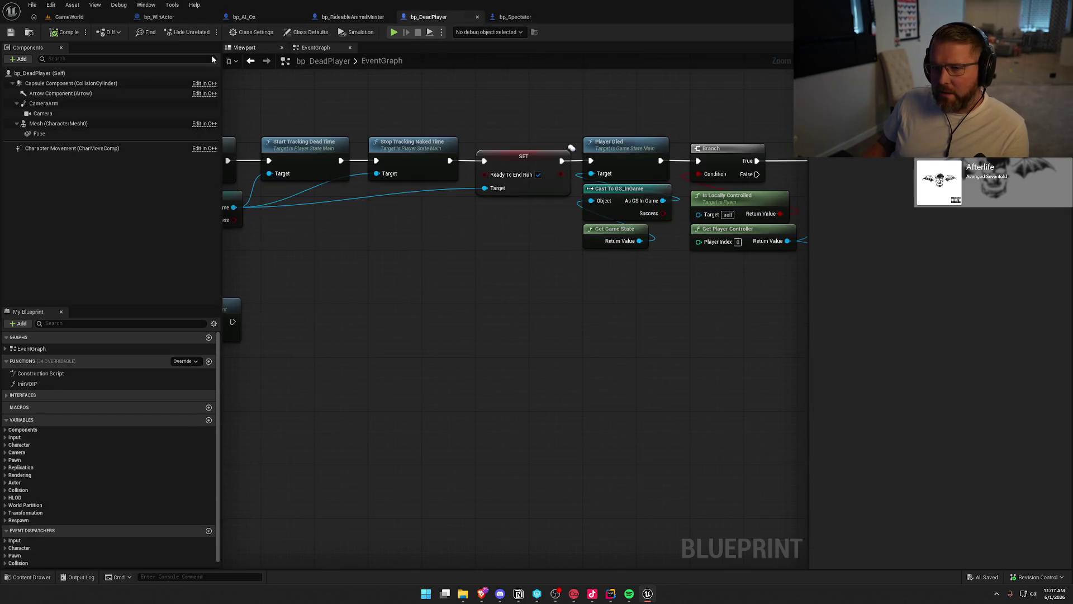
left_click(30, 33)
double_click(171, 438)
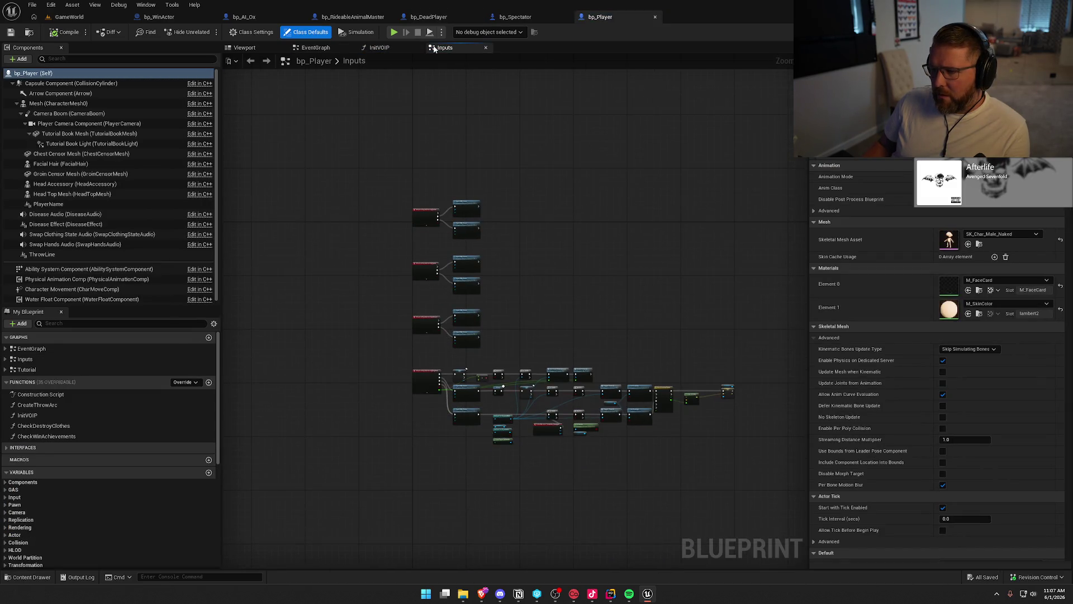
left_click(4, 349)
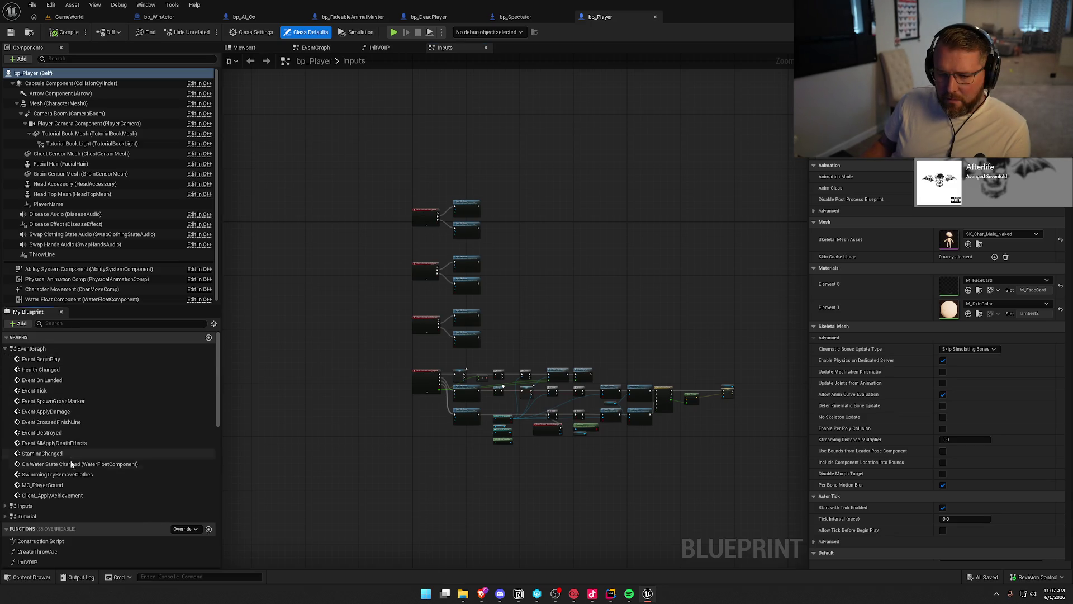
double_click(57, 422)
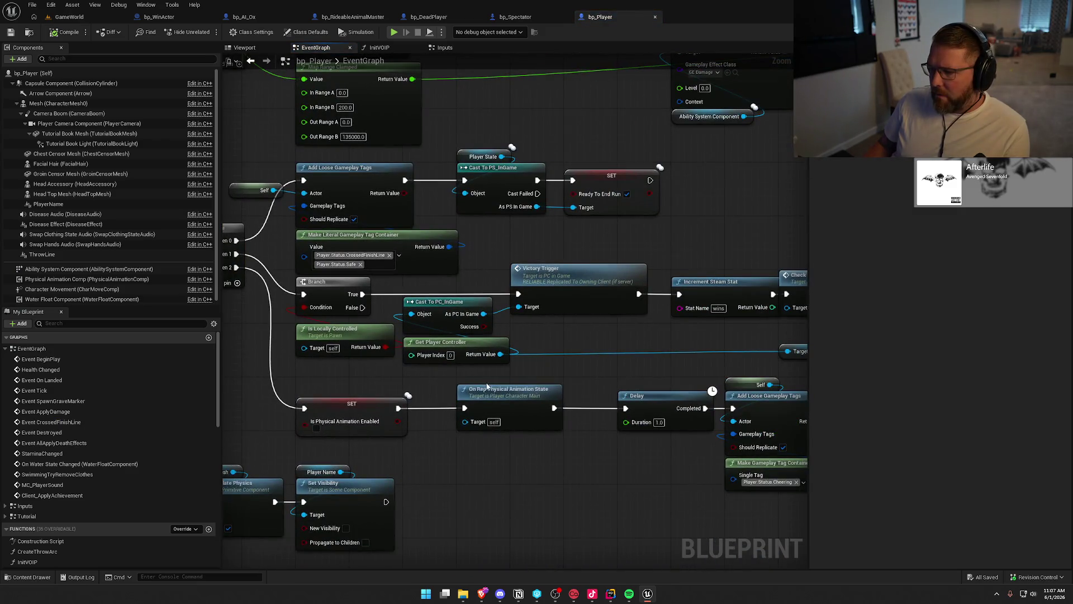
mouse_move(671, 213)
left_mouse_down()
mouse_move(447, 263)
mouse_move(700, 240)
mouse_move(652, 230)
mouse_move(497, 123)
mouse_move(594, 131)
left_mouse_up()
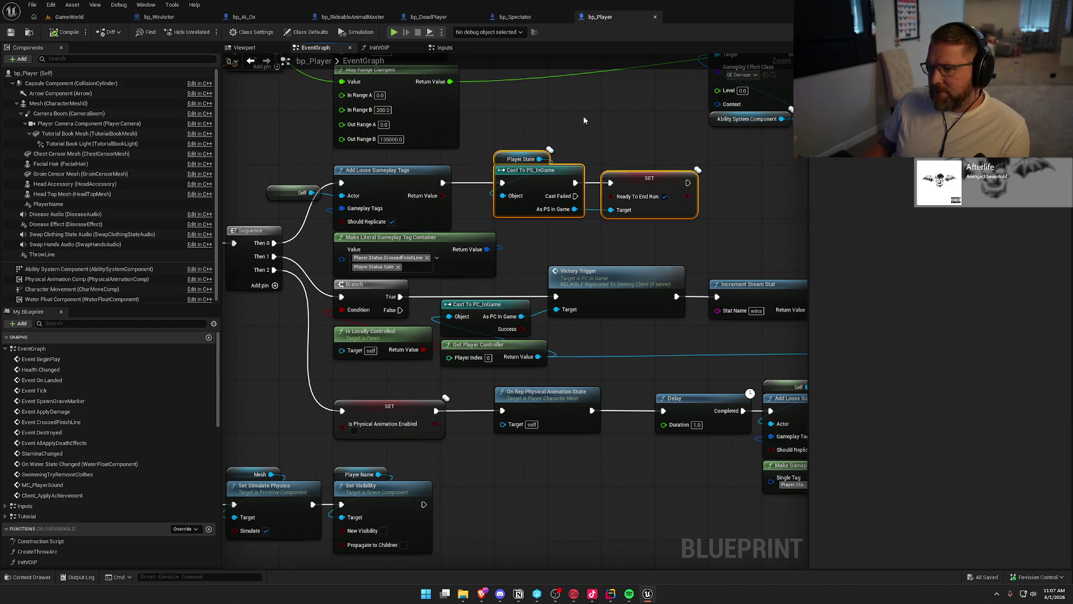
left_click(160, 16)
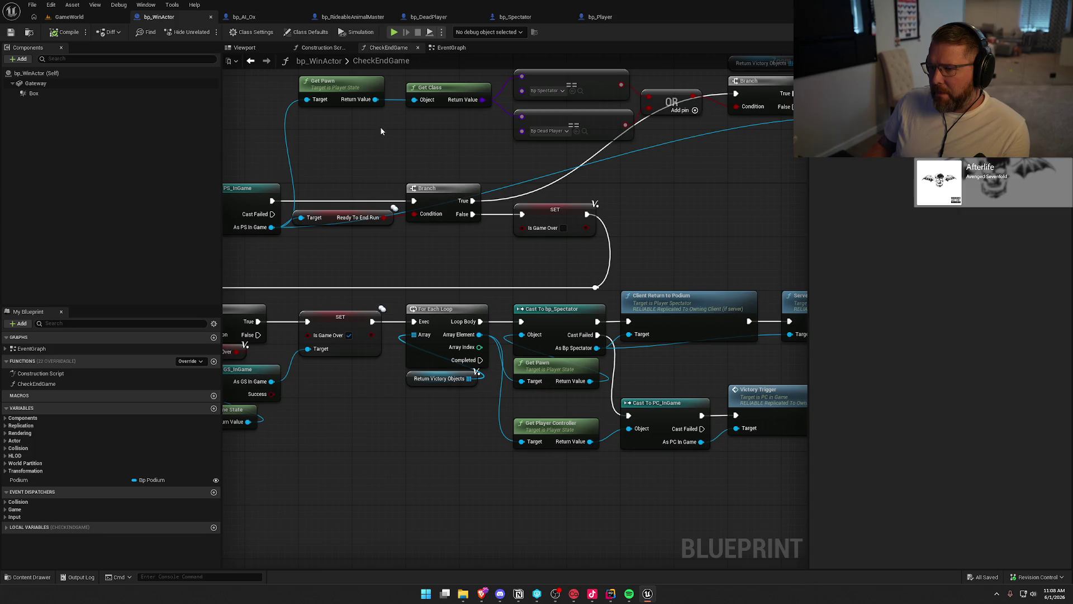
Step: Pan bp_WinActor's EventGraph and cancel a 'get player' search pulled from Crossing Player
left_click_drag(316, 111, 486, 128)
left_click(451, 48)
left_click_drag(538, 260, 638, 285)
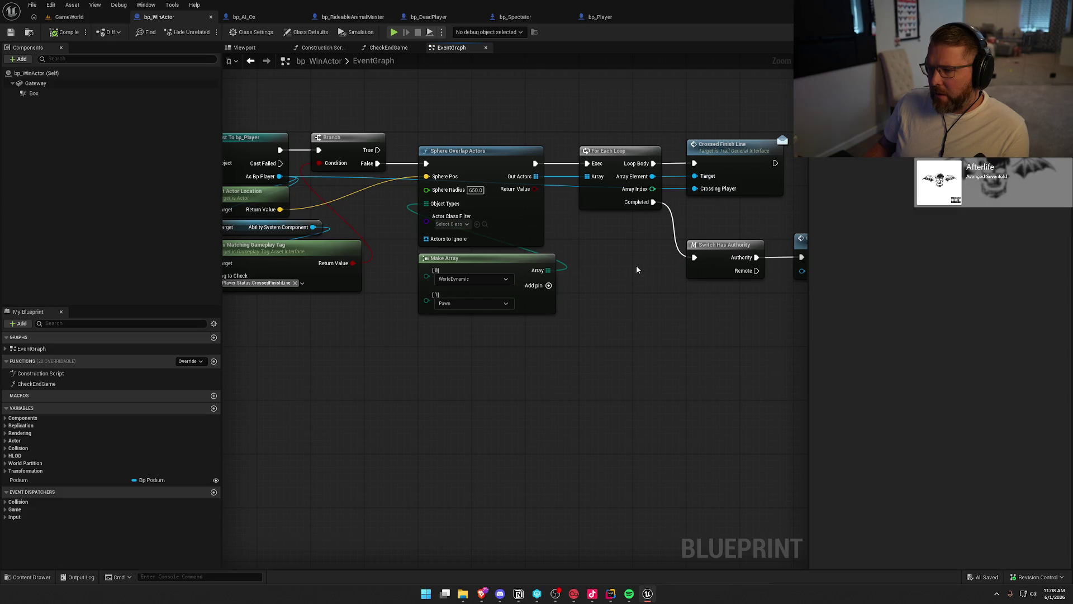
left_click_drag(586, 254, 355, 238)
left_click_drag(463, 177, 594, 191)
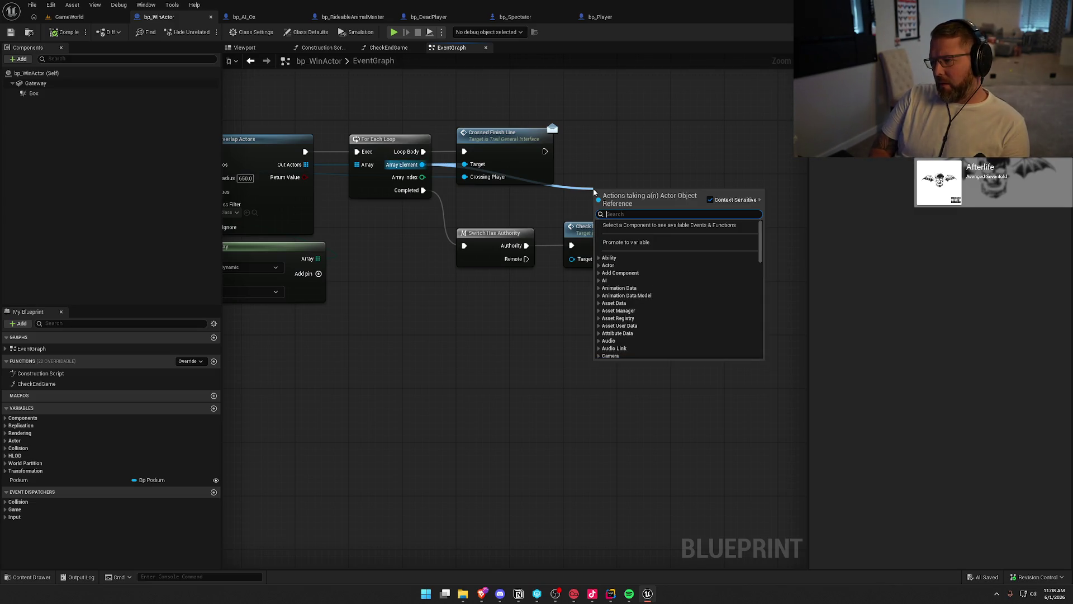
type("get player")
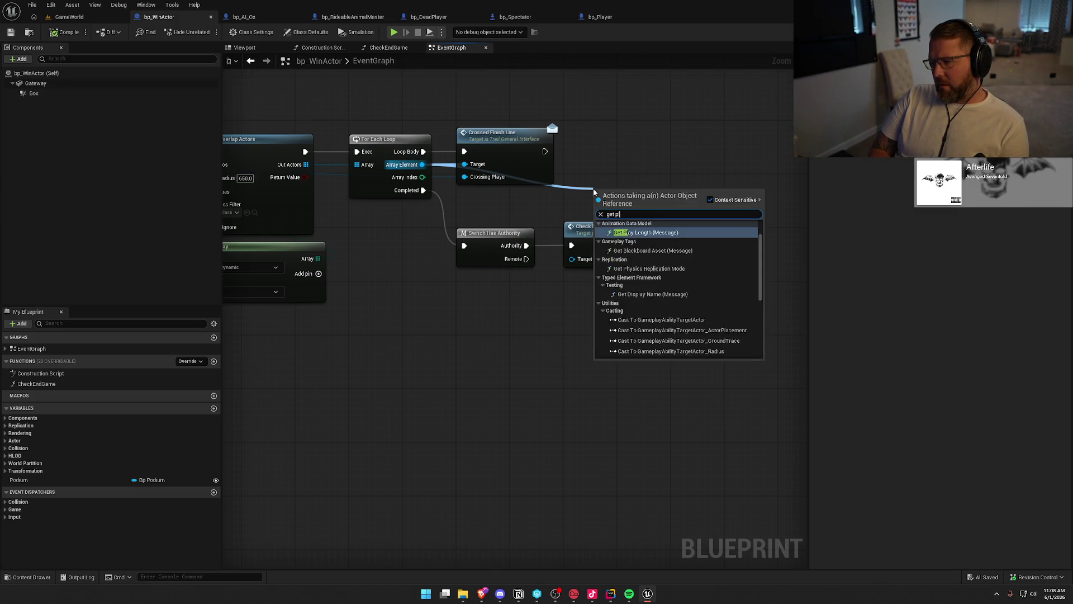
key("Escape")
Step: Review the Sphere Overlap Actors, Begin Overlap and cast nodes, then marquee the finish-line group
left_click_drag(373, 245, 560, 236)
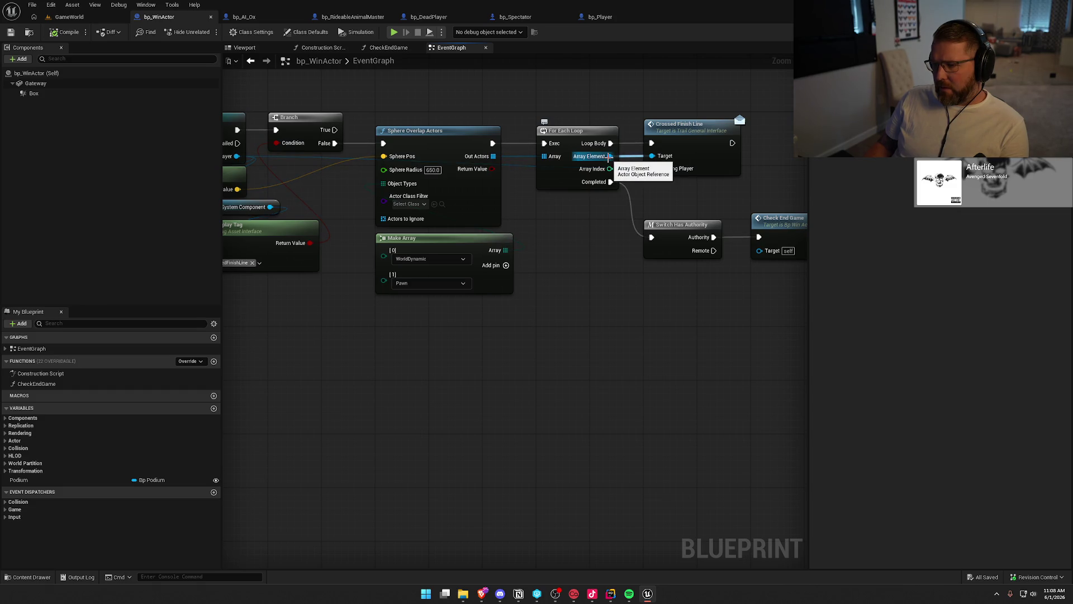
mouse_move(404, 263)
left_mouse_down()
mouse_move(486, 366)
mouse_move(526, 335)
left_mouse_up()
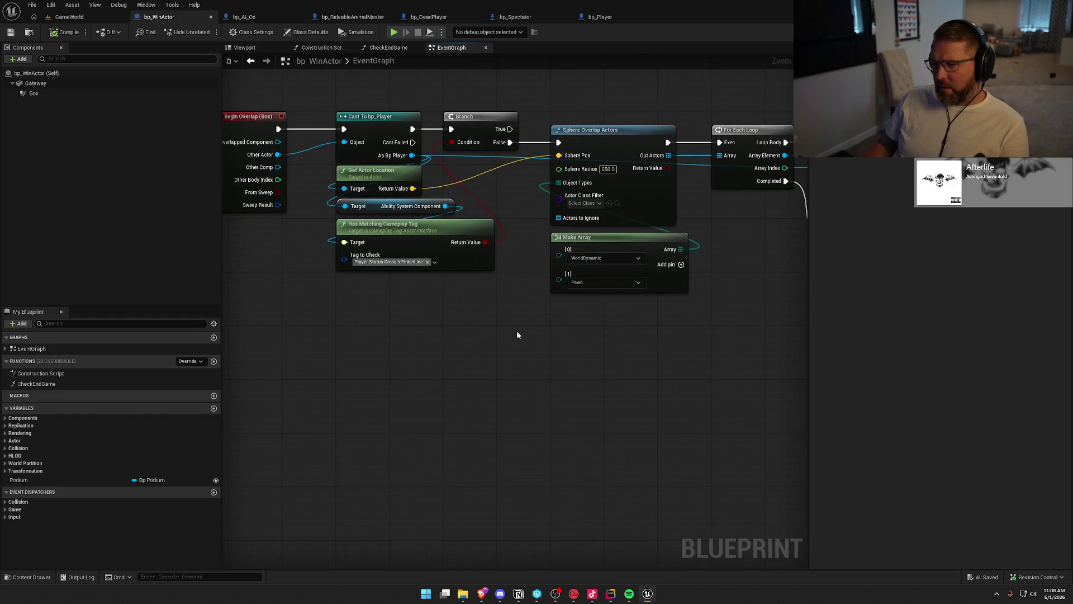
mouse_move(595, 345)
left_mouse_down()
mouse_move(363, 331)
mouse_move(476, 367)
left_mouse_up()
scroll(477, 361, "down", 2)
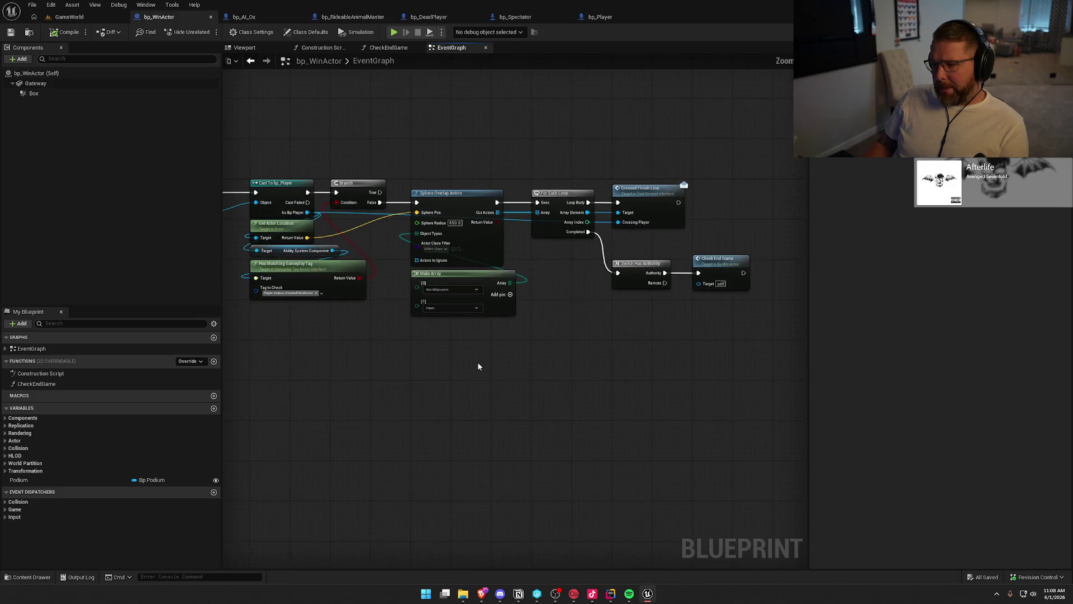
left_click_drag(282, 124, 756, 309)
left_click(640, 362)
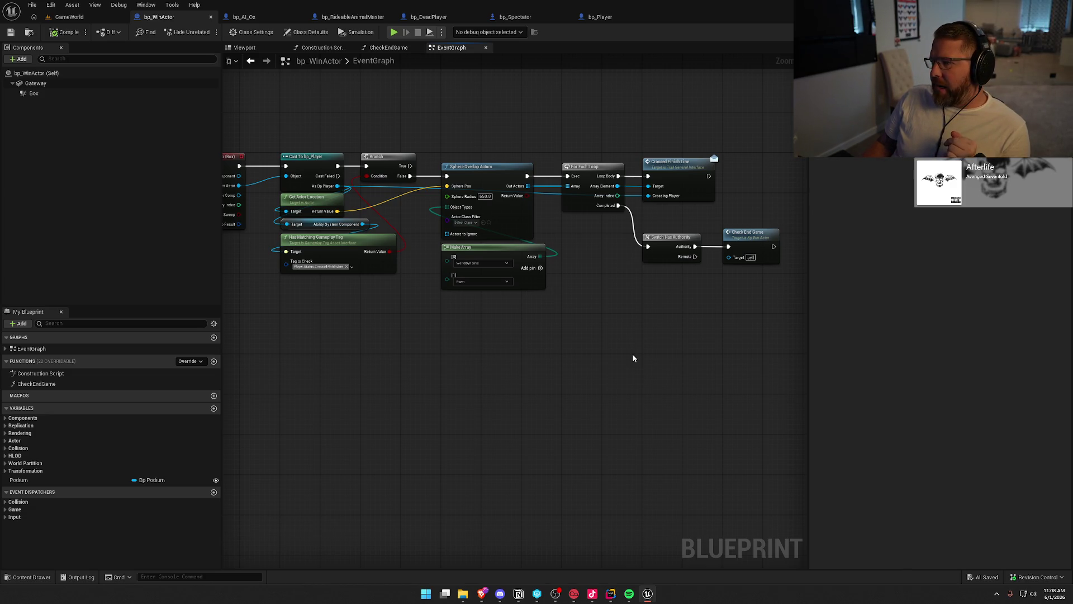
Step: Marquee the four CrossedFinishLine nodes in bp_AI_Ox's graph
left_click(245, 16)
left_click_drag(275, 156, 688, 336)
left_click(531, 345)
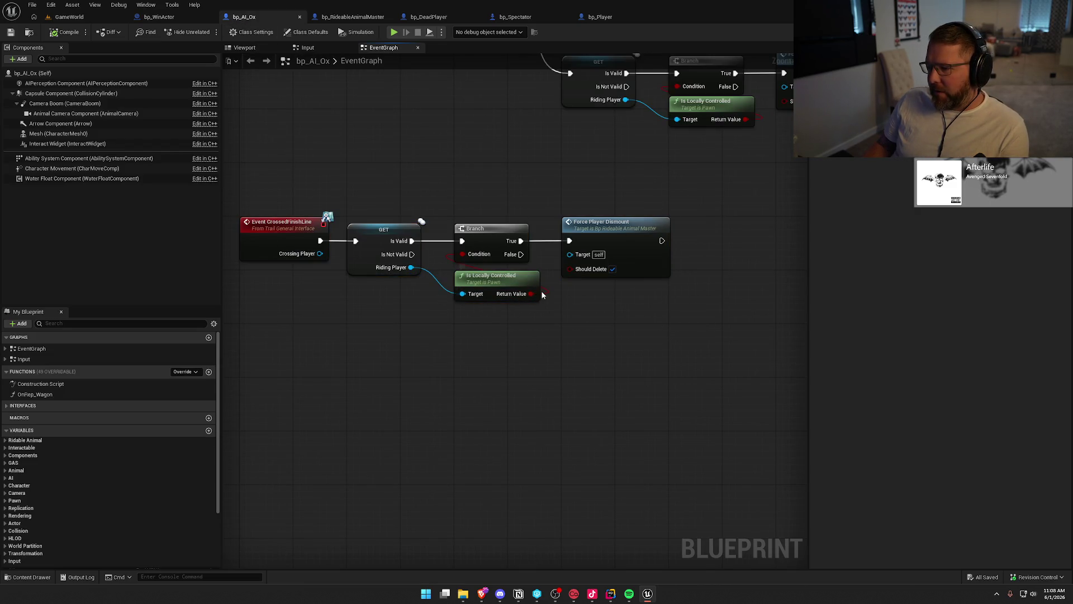
Step: From Riding Player, add Get Player State and a pure Cast To PS_InGame node
mouse_move(485, 221)
left_mouse_down()
mouse_move(676, 282)
mouse_move(598, 234)
mouse_move(651, 229)
mouse_move(633, 230)
left_mouse_up()
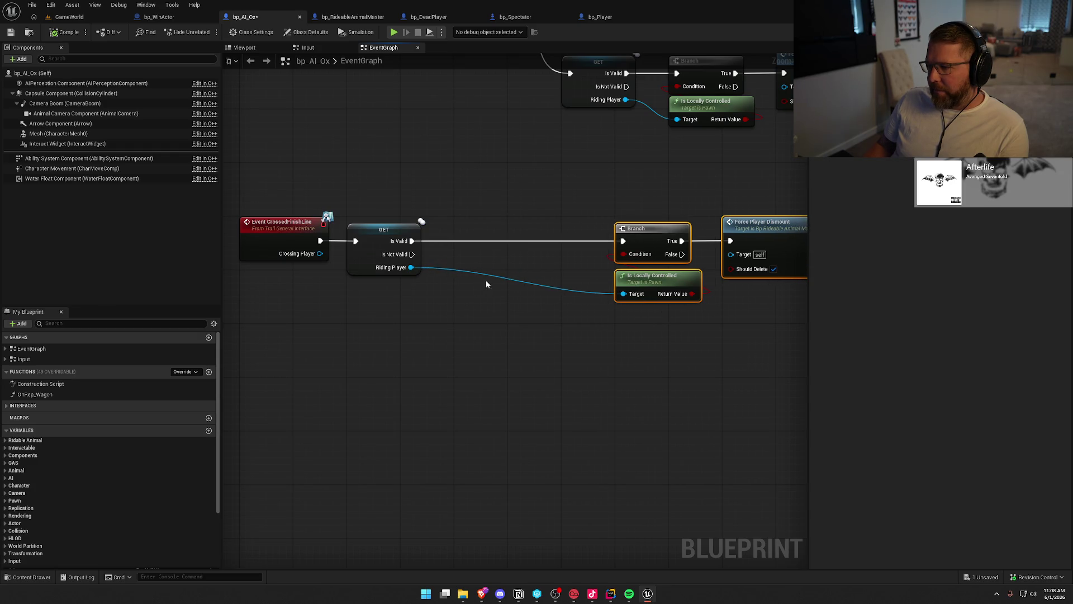
scroll(483, 291, "down", 1)
left_click_drag(446, 280, 424, 308)
type("get player state")
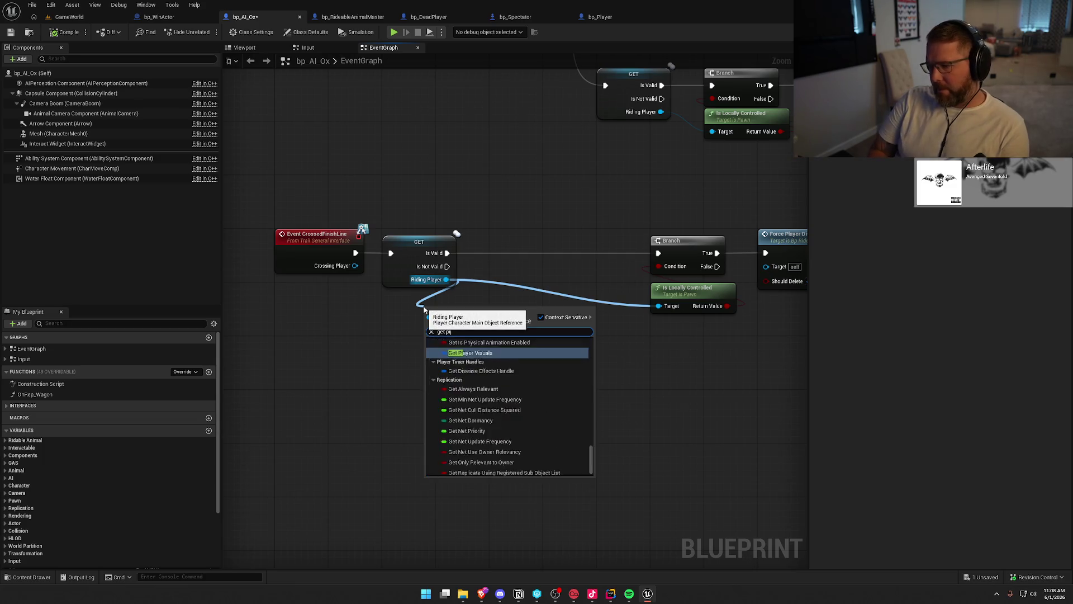
key("Return")
mouse_move(483, 310)
left_mouse_down()
mouse_move(441, 311)
mouse_move(482, 317)
left_mouse_up()
type("cast to ps")
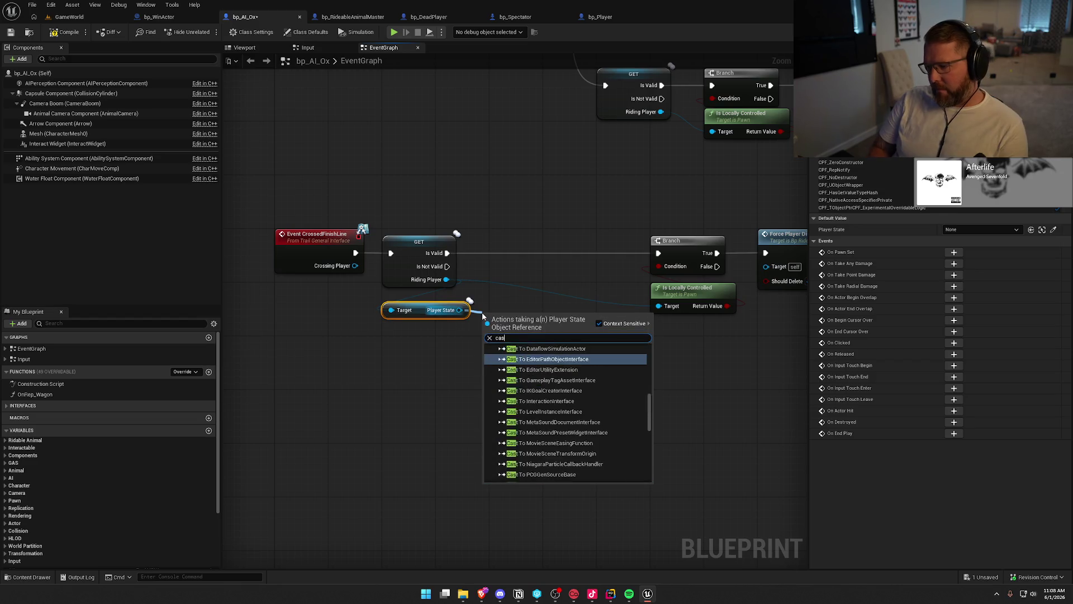
key("Return")
right_click(490, 314)
left_click(555, 541)
left_click_drag(422, 302, 517, 375)
mouse_move(425, 310)
left_mouse_down()
mouse_move(424, 376)
mouse_move(522, 364)
mouse_move(420, 304)
mouse_move(515, 309)
left_mouse_up()
Step: Insert SET Ready To End Run between GET and Branch, then compile bp_AI_Ox
left_click(512, 322, "ctrl")
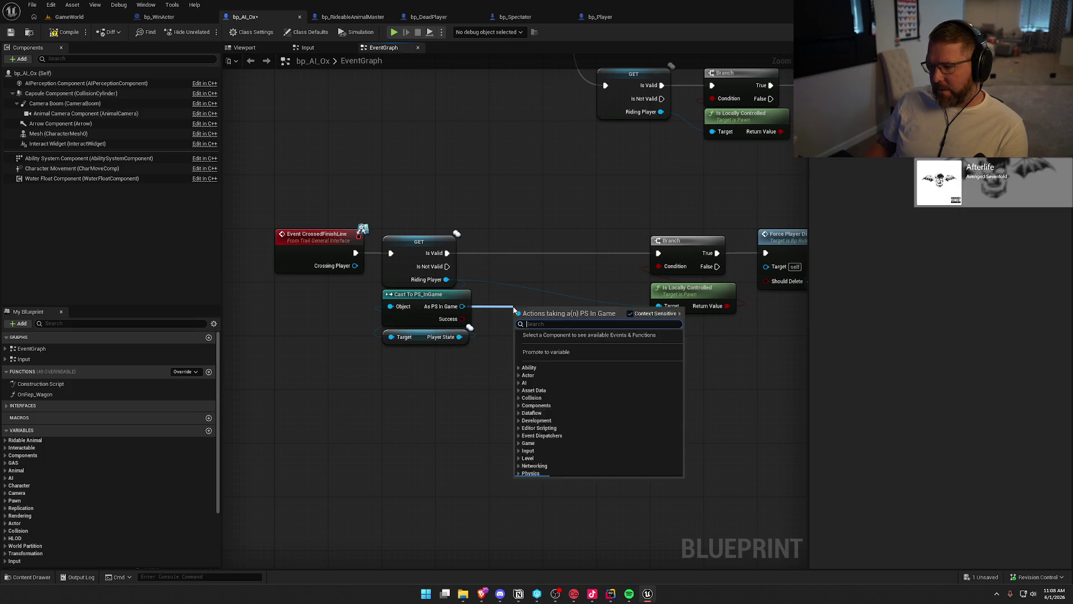
type("set ready")
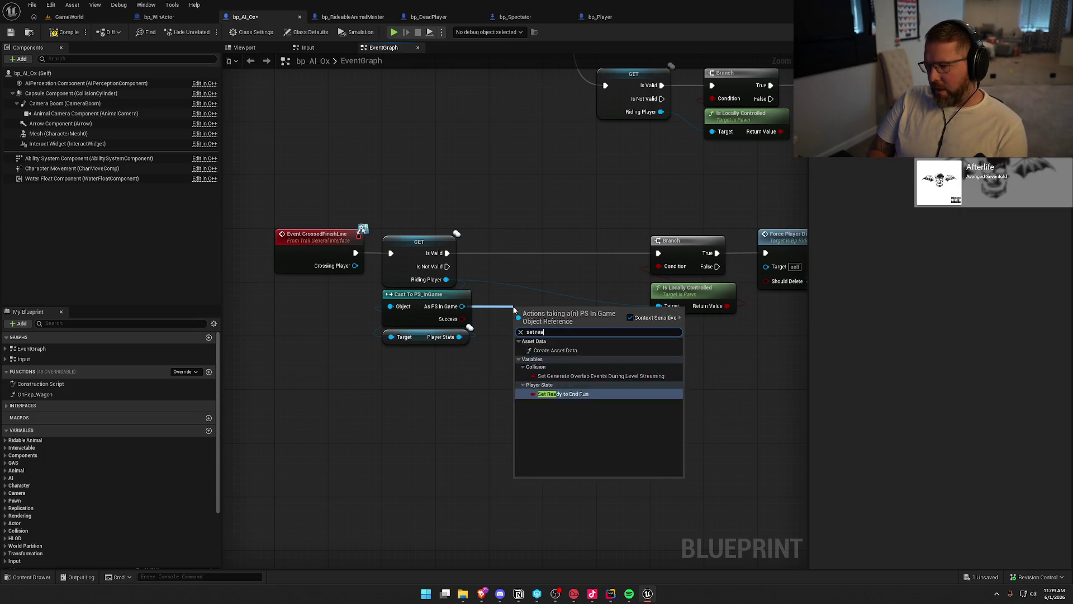
key("Return")
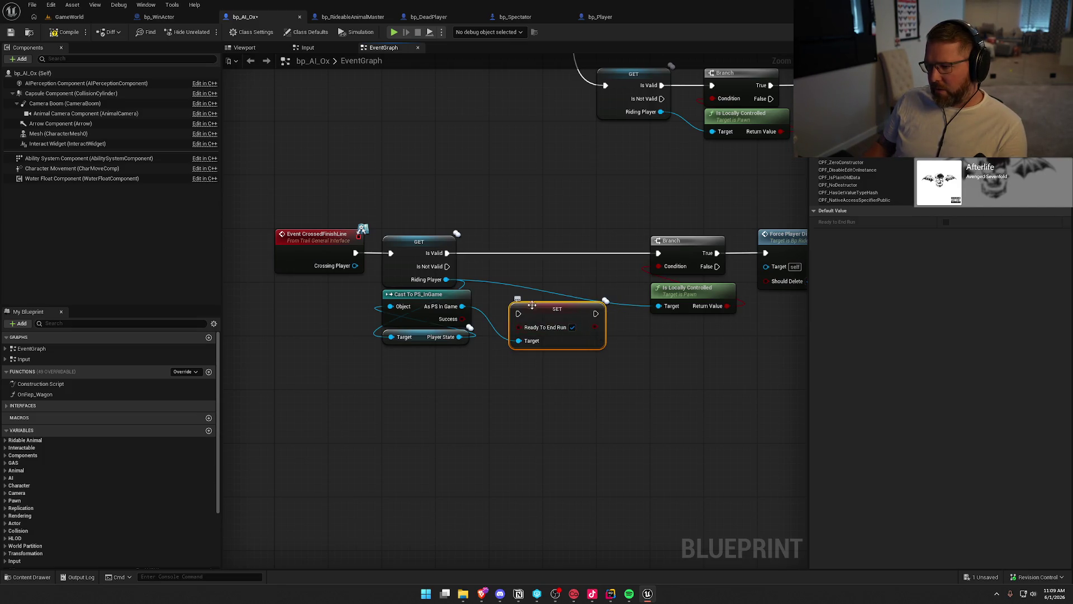
left_click_drag(519, 313, 447, 253)
mouse_move(548, 317)
left_mouse_down()
mouse_move(527, 257)
mouse_move(658, 252)
left_mouse_up()
mouse_move(804, 329)
left_mouse_down()
mouse_move(713, 320)
mouse_move(528, 227)
left_mouse_up()
left_click(594, 207)
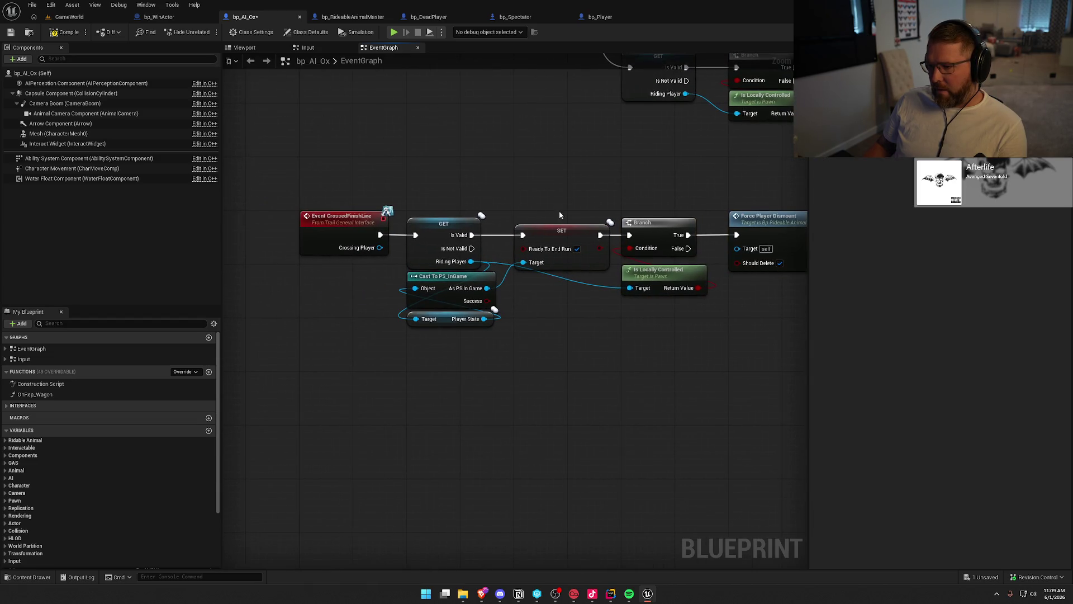
left_click(65, 32)
left_click(70, 17)
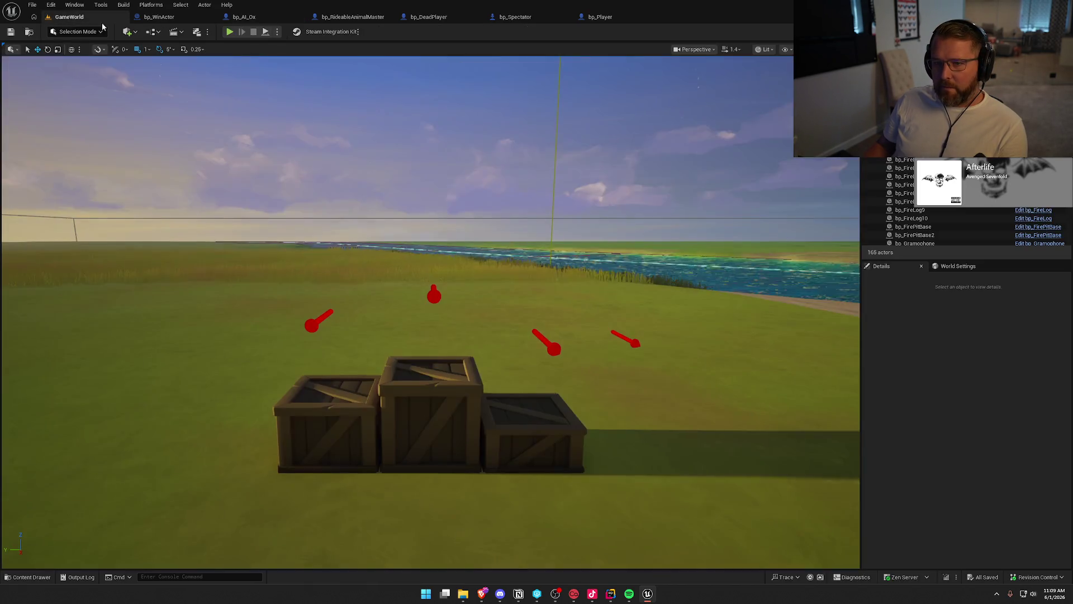
Step: Start a Play In Editor session in GameWorld and mount the ox with E
left_click(230, 32)
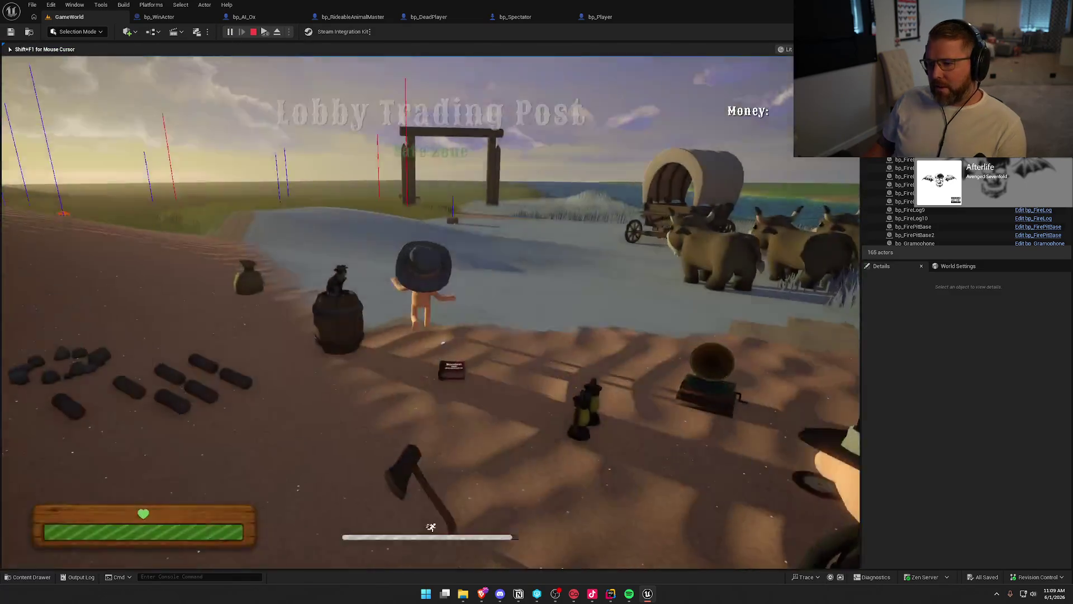
key("super")
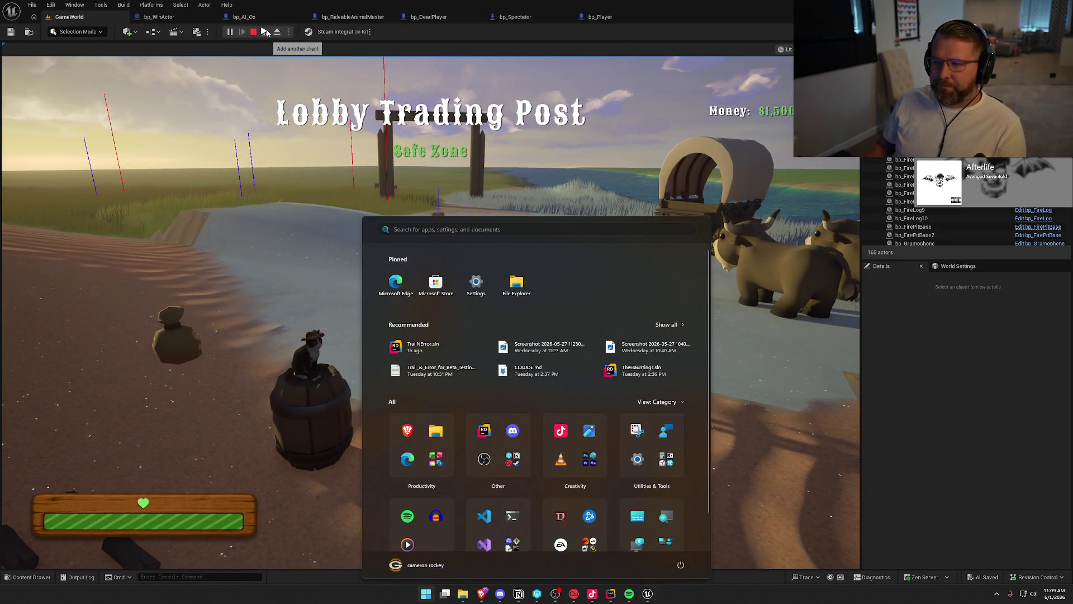
key("super")
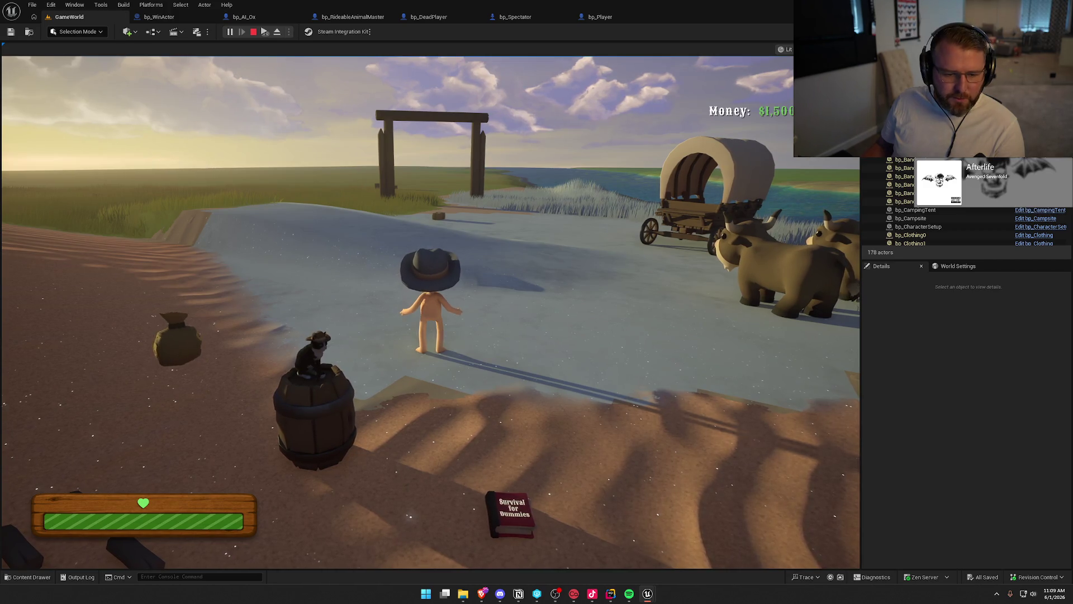
key("super")
left_click(430, 302)
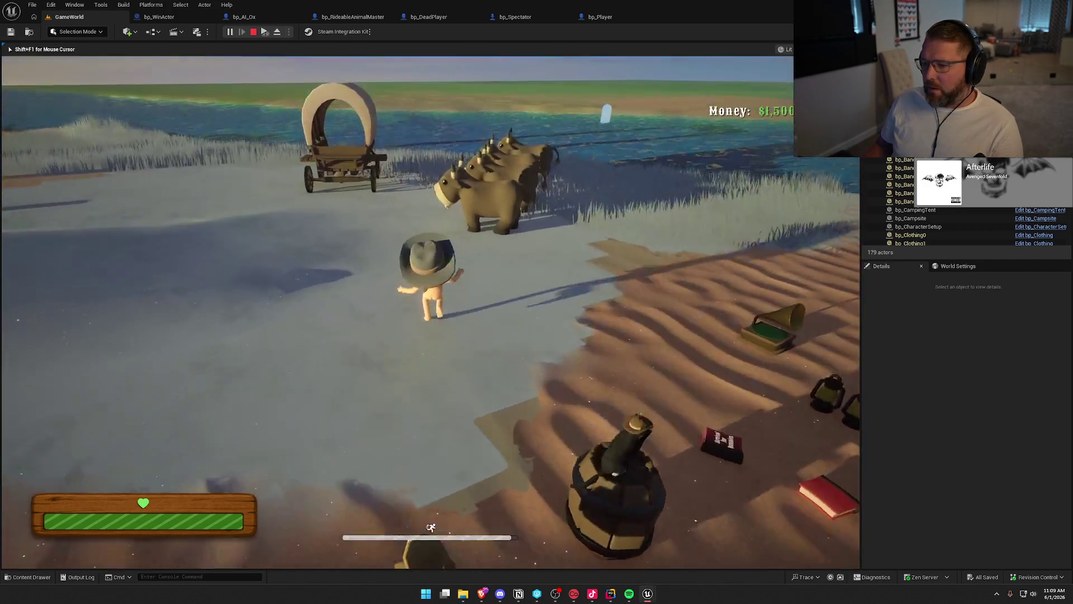
key("e")
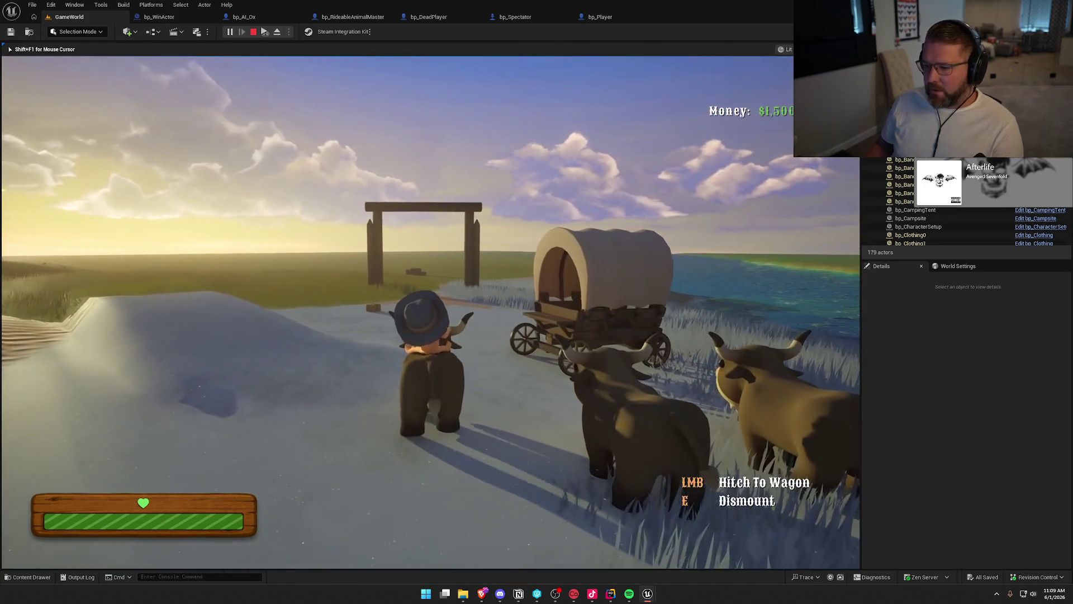
Step: Ride the ox with A and W through the finish gate
key("super")
key("super")
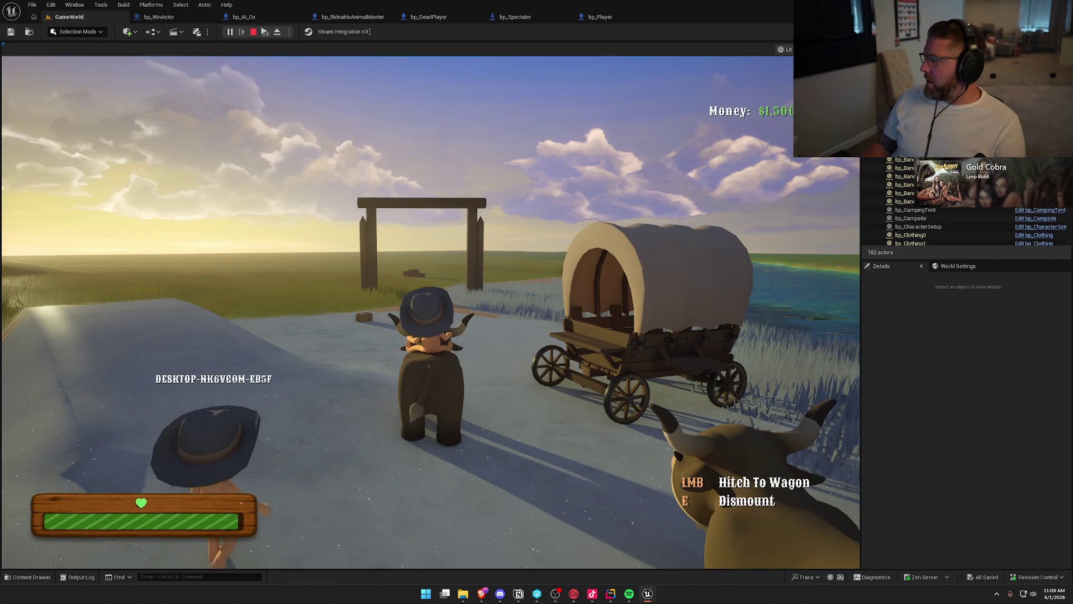
key("super")
key("super")
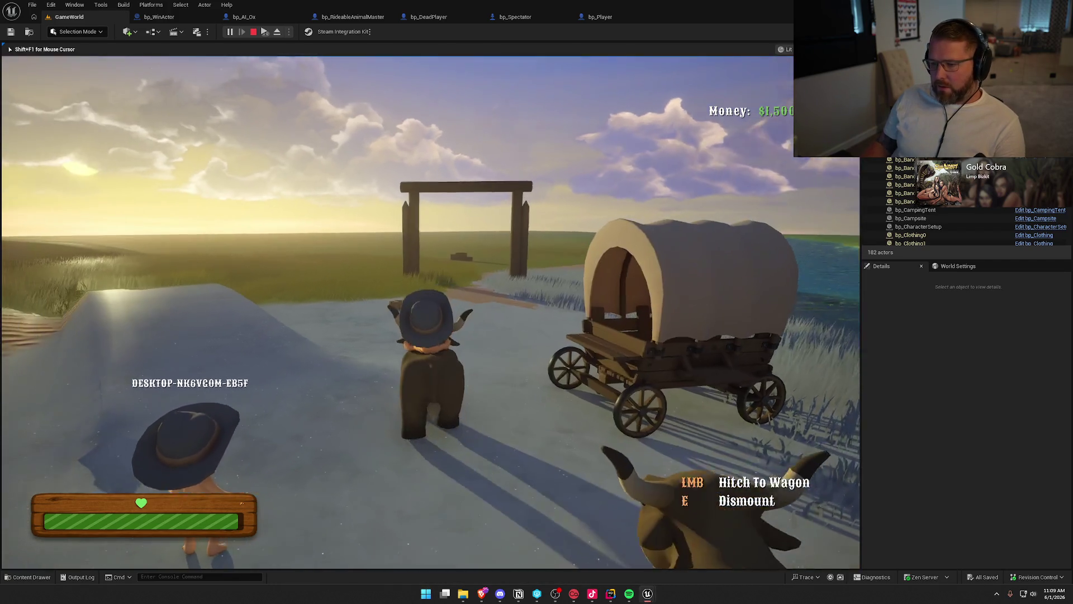
key("a")
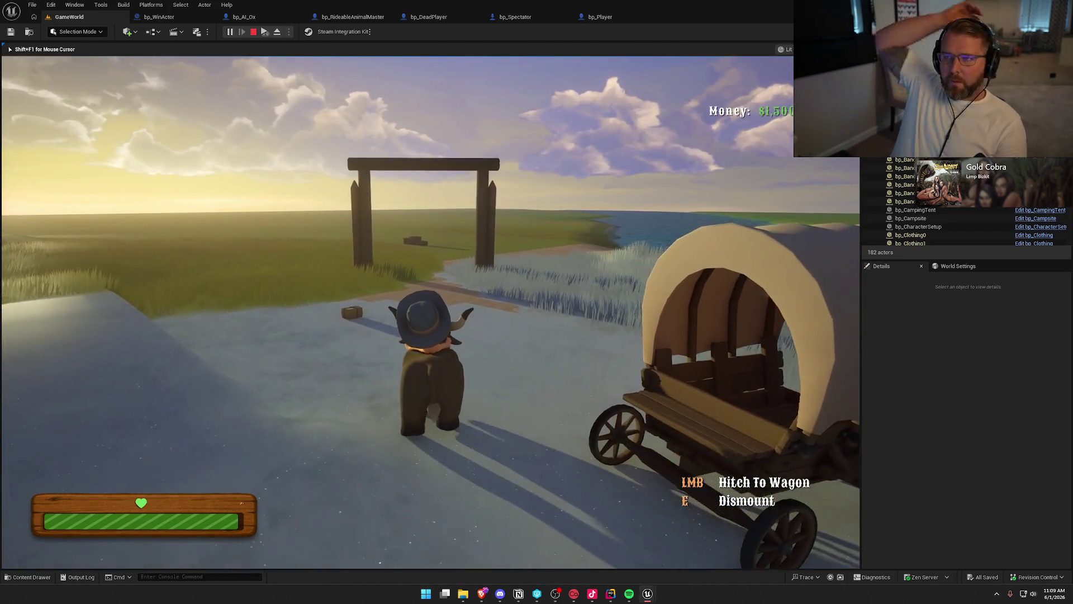
key("w")
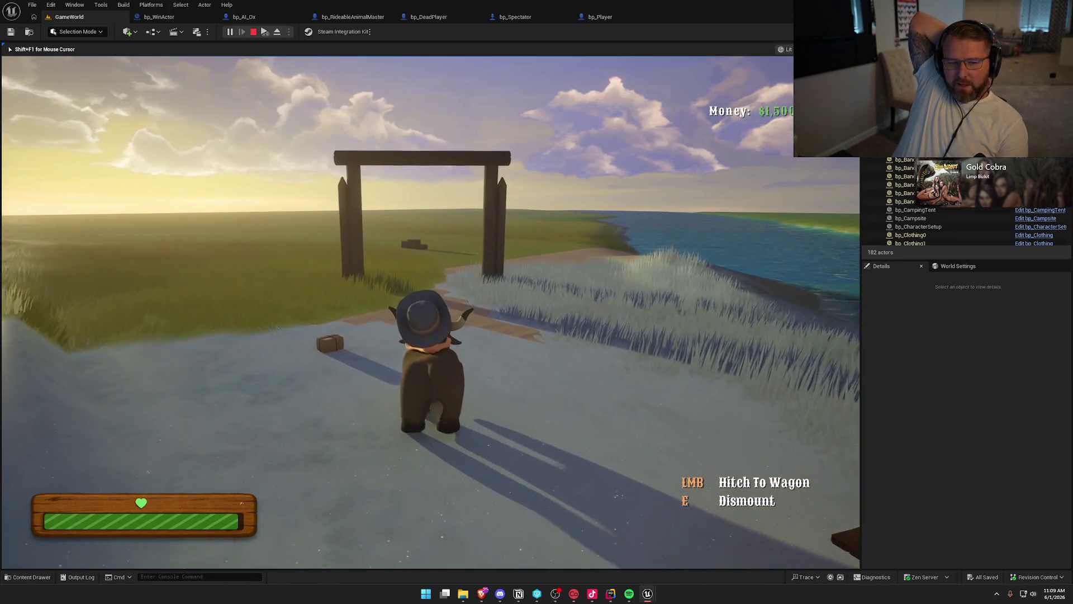
key("w")
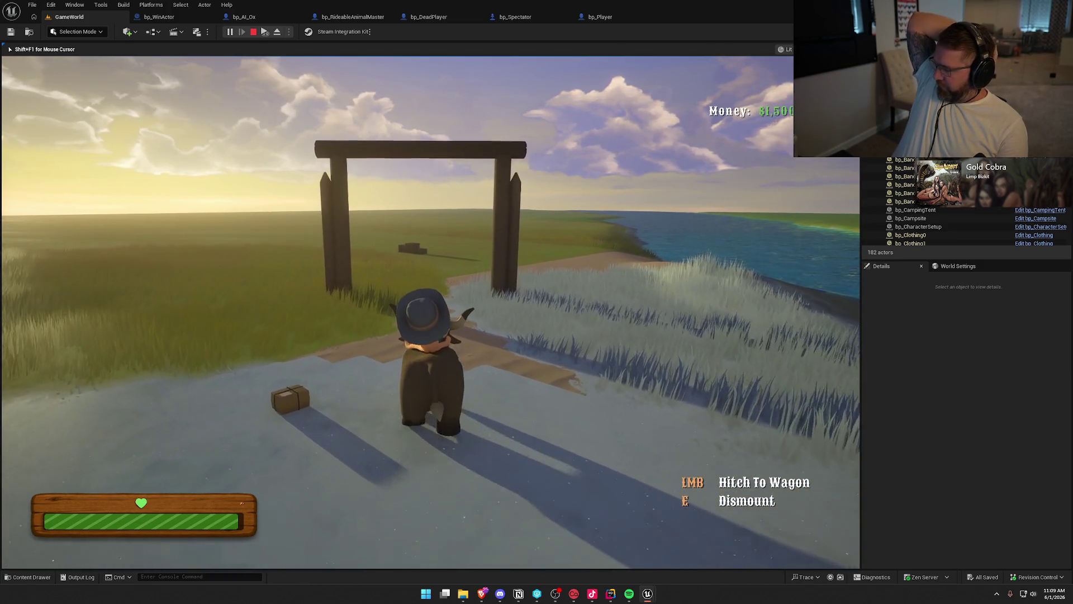
key("w")
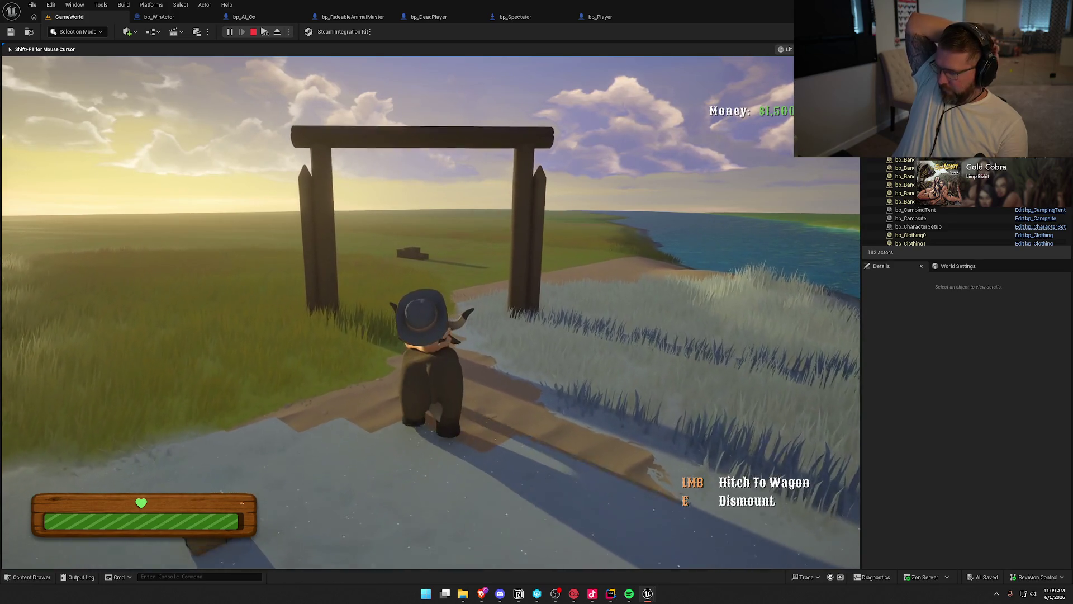
key("w")
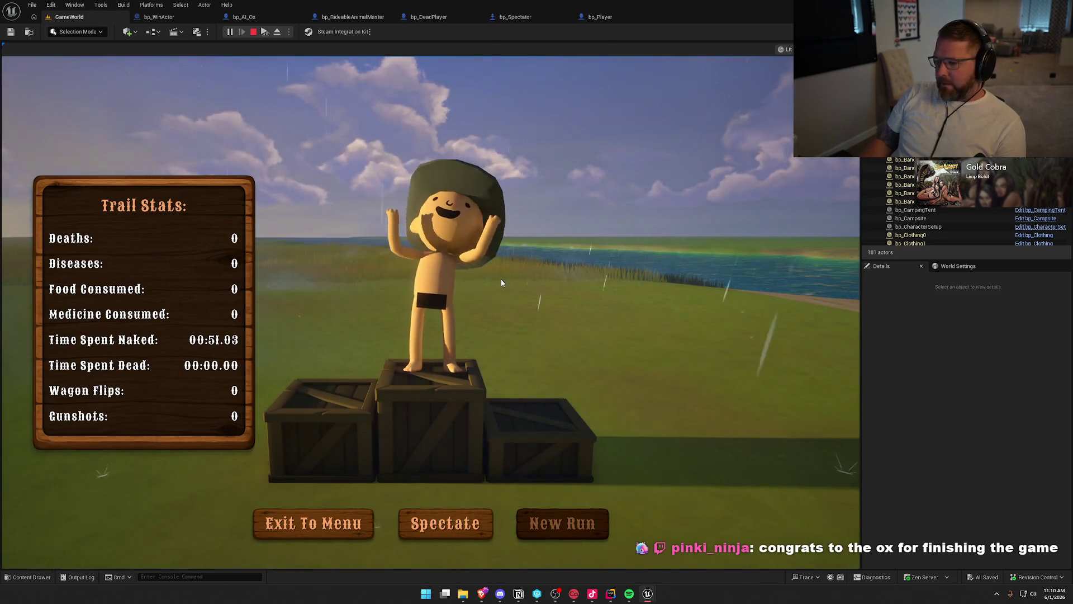
Step: Spectate the other player finishing, then stop Play In Editor to reveal the Accessed None errors
left_click(475, 512)
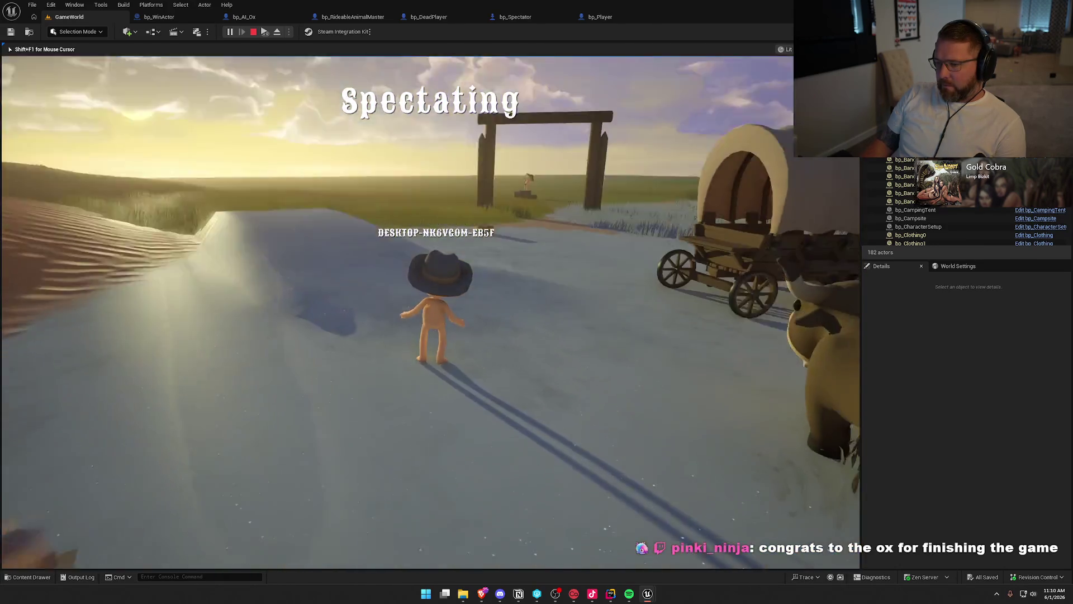
key("super")
key("Escape")
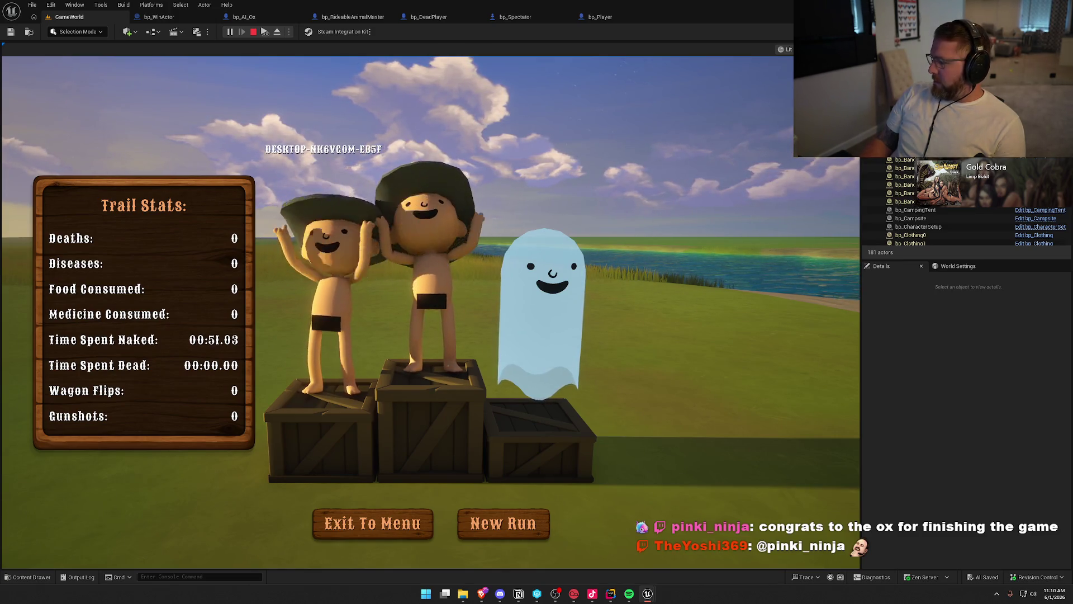
key("Escape")
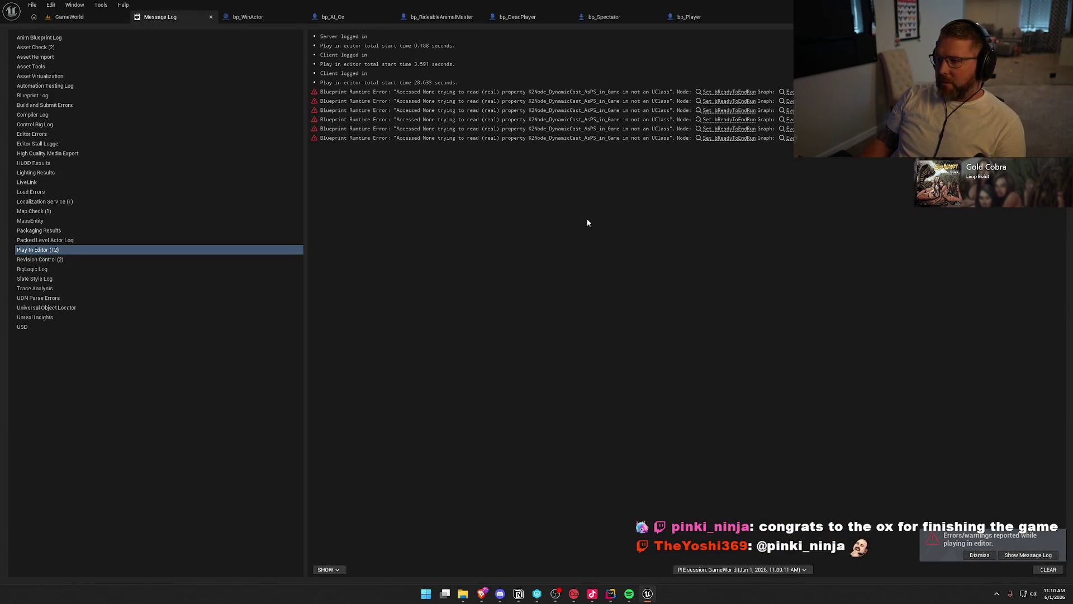
Step: Follow the Set_bReadyToEndRun error link and rearrange SET and the cast between GET and Branch
left_click(727, 93)
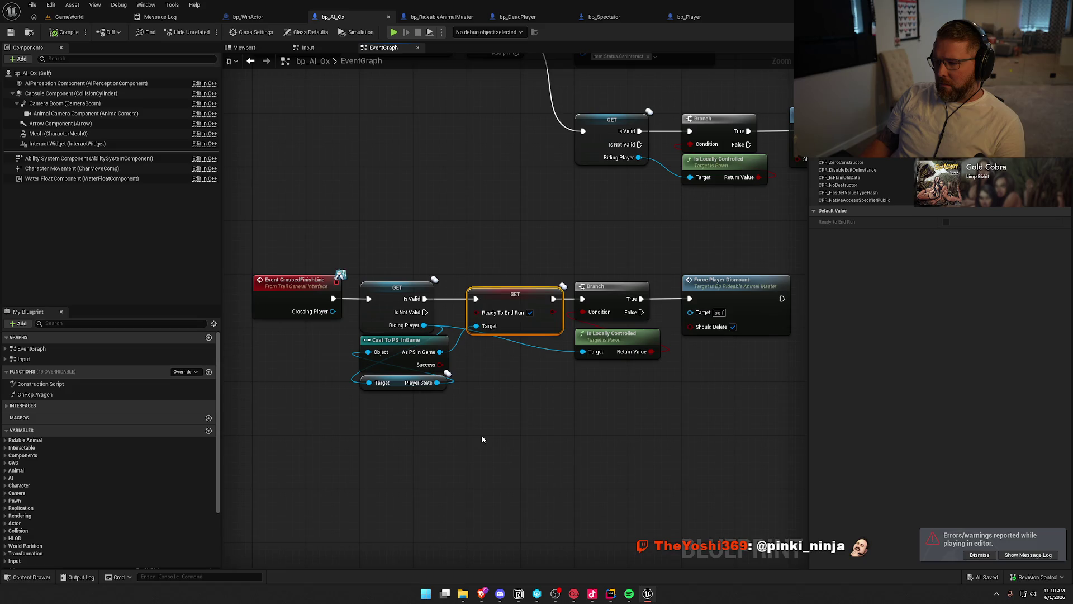
left_click(166, 16)
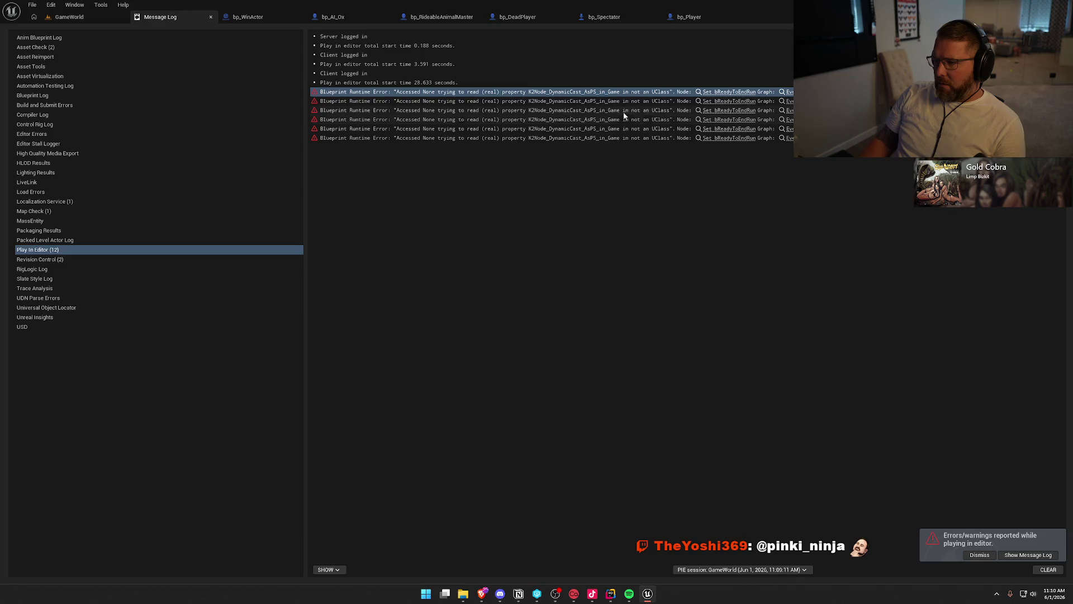
left_click(738, 95)
right_click(502, 327)
left_click(489, 391)
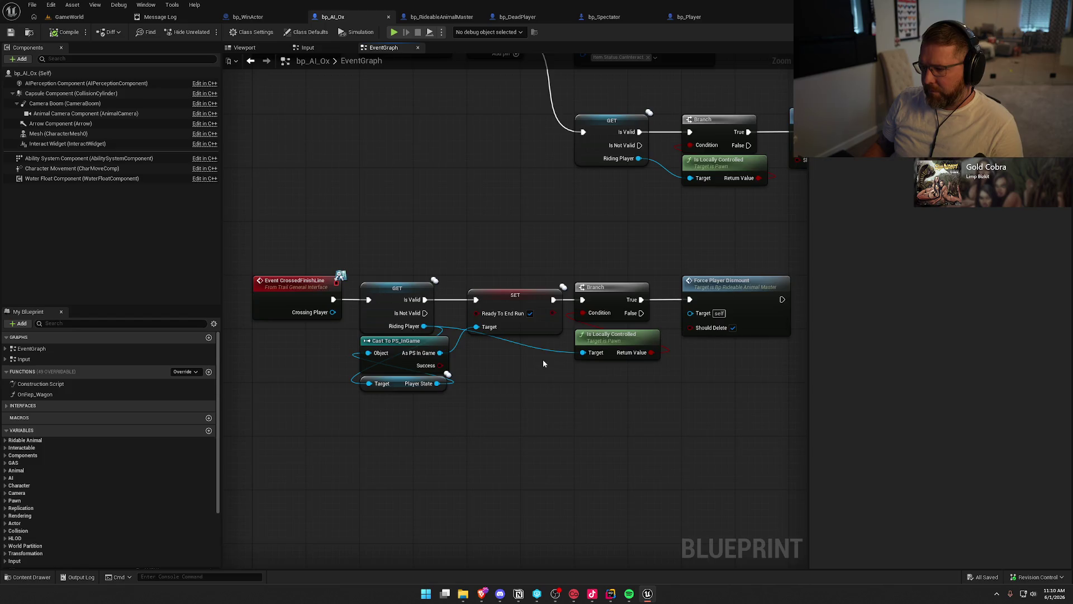
mouse_move(732, 358)
left_mouse_down()
mouse_move(516, 207)
mouse_move(654, 230)
left_mouse_up()
left_click(479, 324)
mouse_move(524, 257)
left_mouse_down()
mouse_move(625, 251)
mouse_move(588, 248)
left_mouse_up()
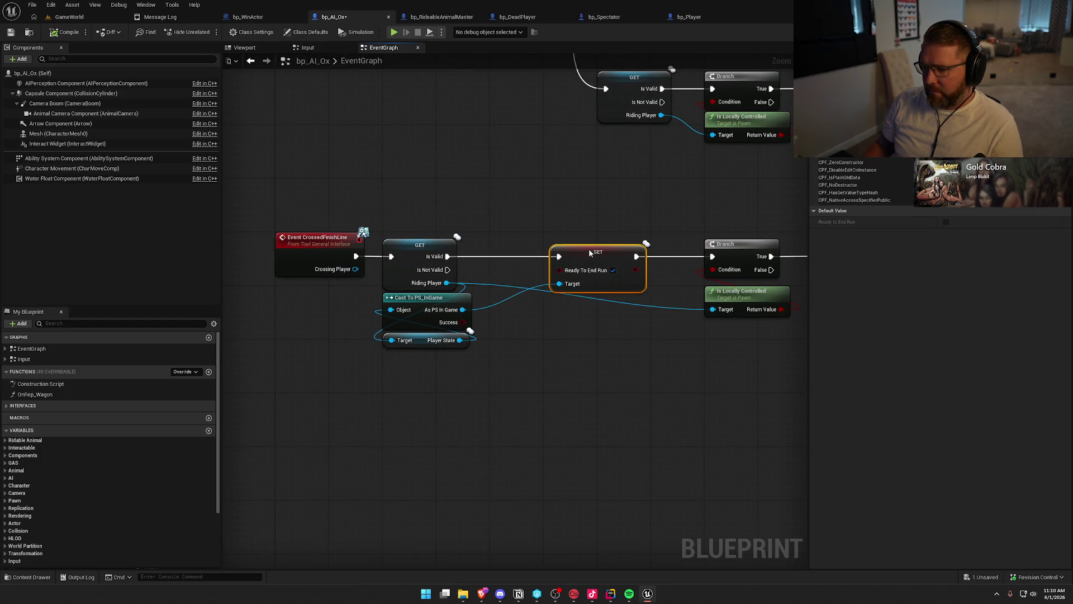
mouse_move(428, 303)
left_mouse_down()
mouse_move(554, 343)
mouse_move(447, 256)
left_mouse_up()
Step: Make Cast To PS_InGame executable, wire Is Valid→cast→SET, and route Cast Failed to Branch
right_click(534, 338)
left_click(562, 549)
left_click_drag(598, 251, 631, 251)
left_click_drag(562, 340, 542, 246)
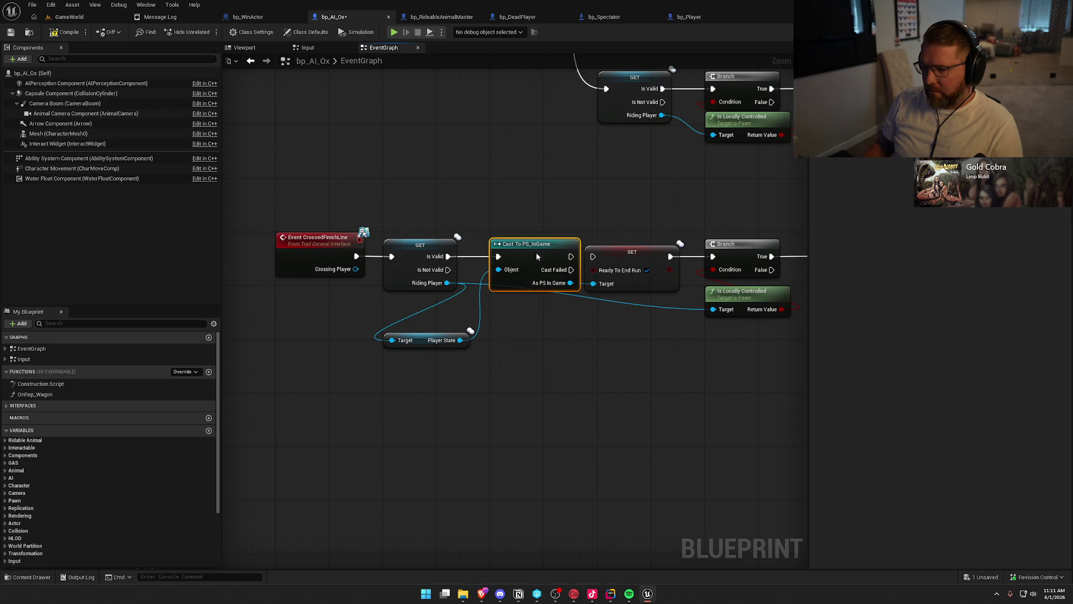
left_click_drag(426, 341, 426, 300)
left_click_drag(530, 353, 400, 322)
left_click_drag(441, 225, 467, 229)
left_click_drag(490, 287, 454, 283)
left_click_drag(403, 235, 545, 221)
left_click_drag(293, 196, 414, 226)
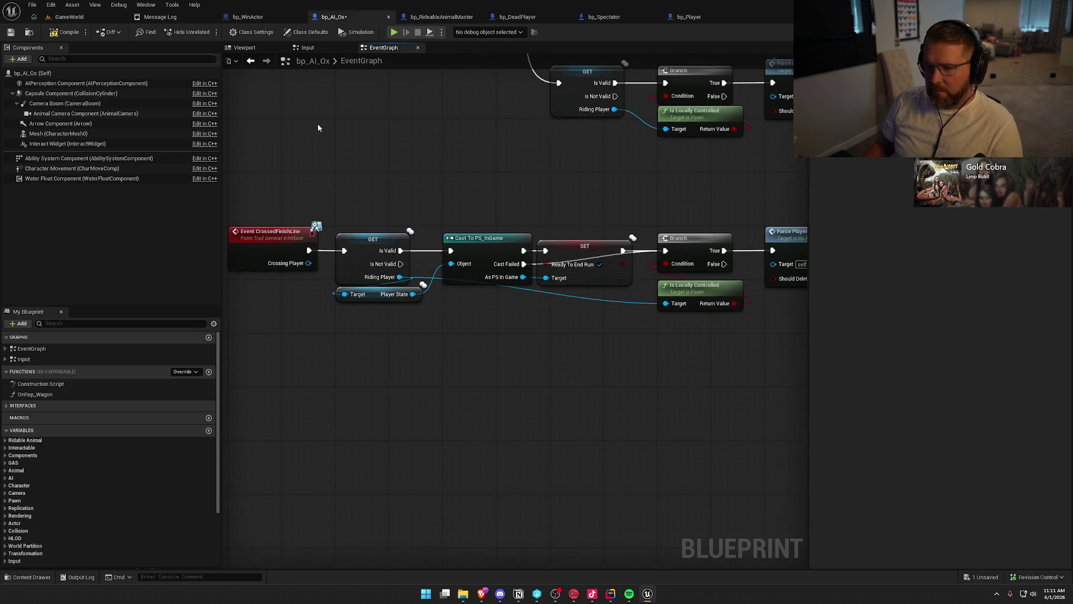
left_click(65, 19)
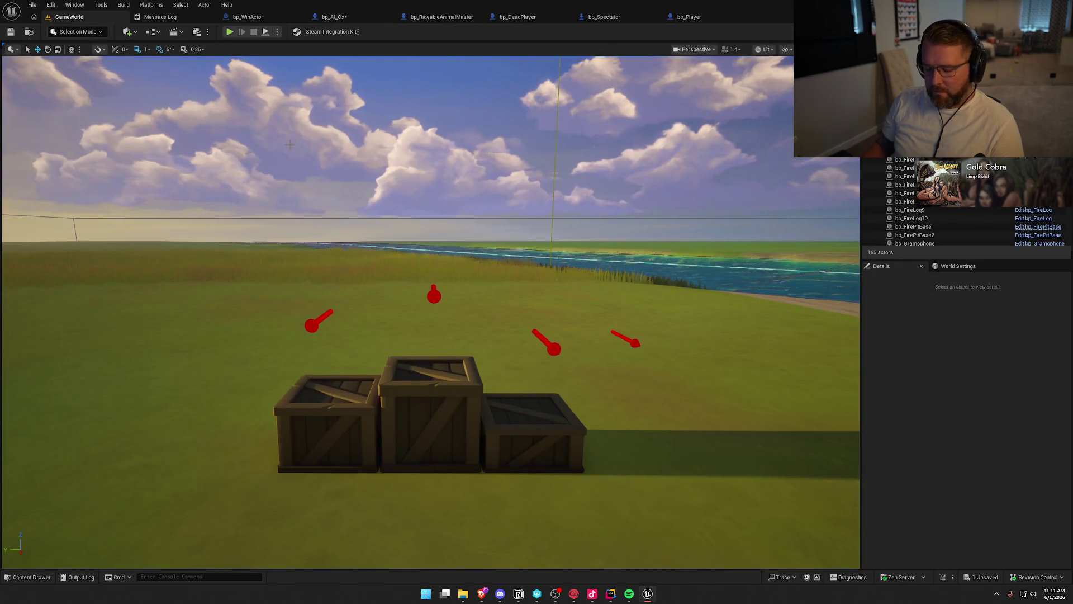
Step: Save all assets with Ctrl+Shift+S and pull the camera back to view the podium crates
key("ctrl+shift+s")
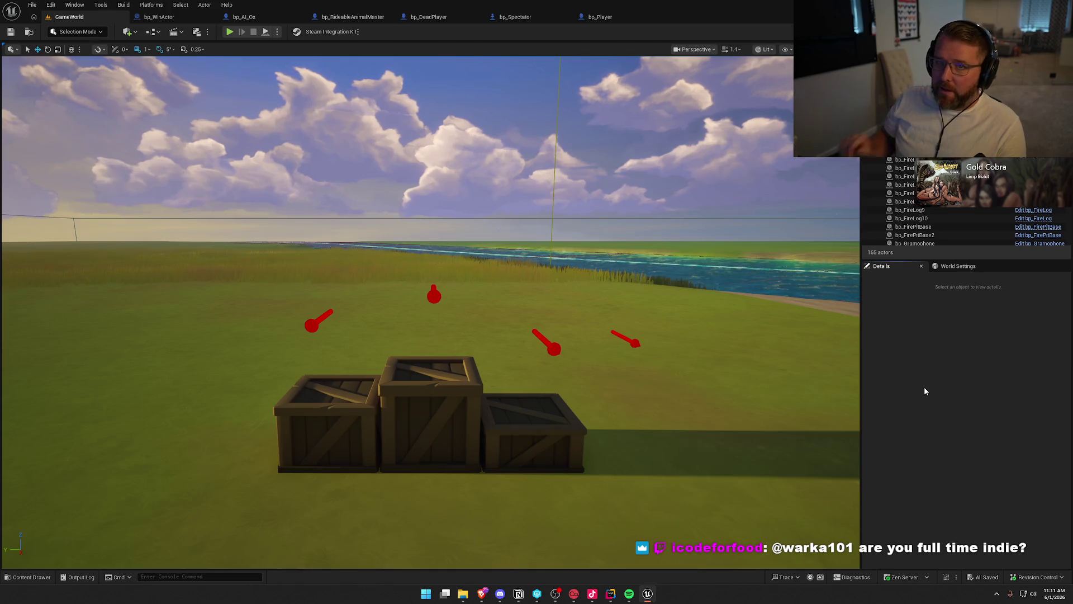
left_click_drag(531, 262, 531, 262)
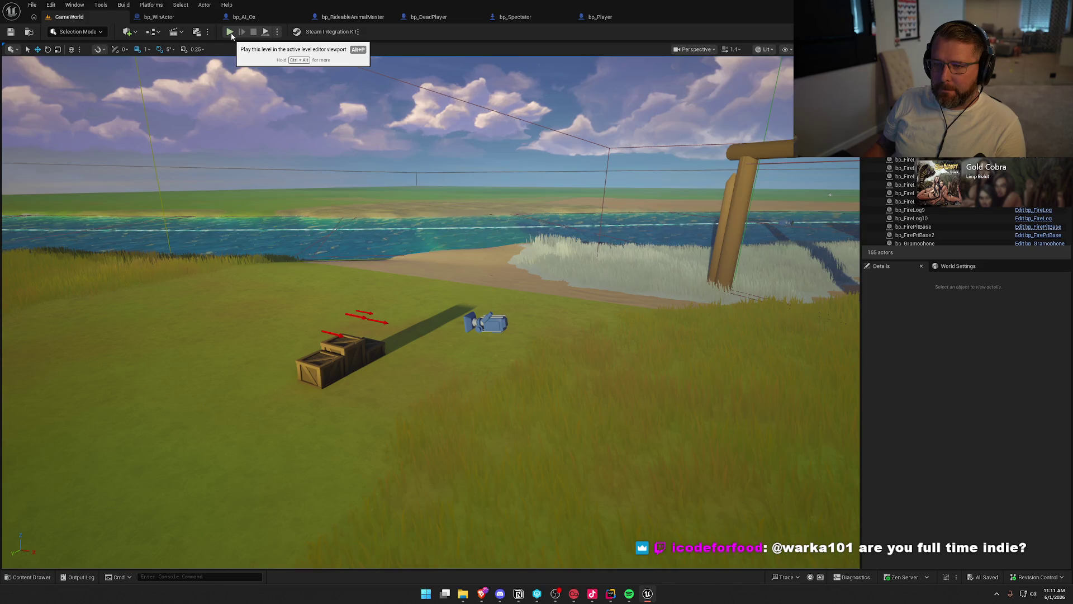
Step: Start a playtest and walk the character over to mount one of the oxen
left_click(230, 32)
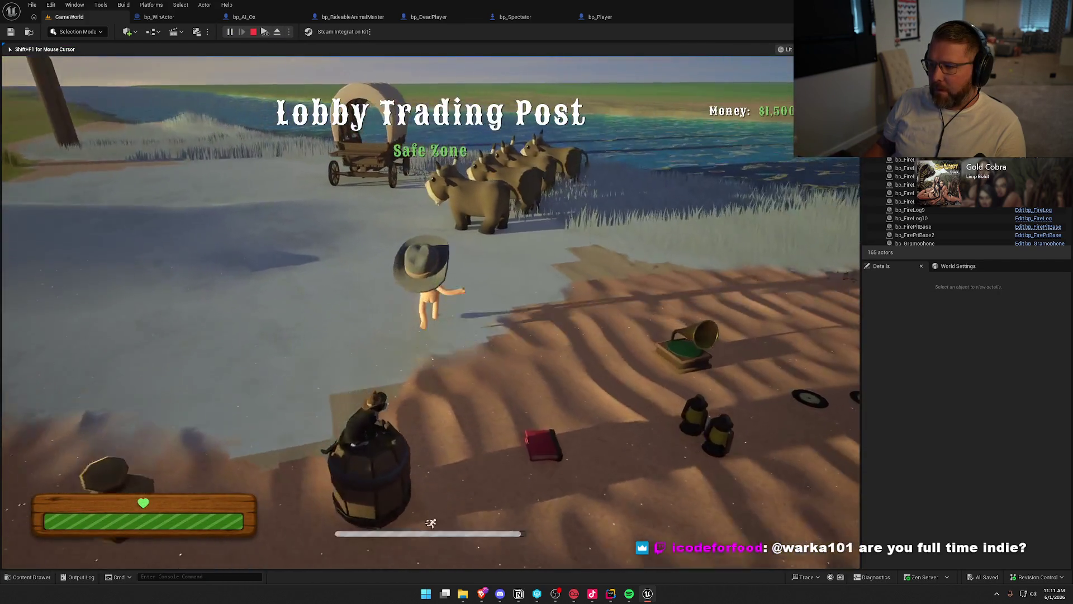
key("w")
key("e")
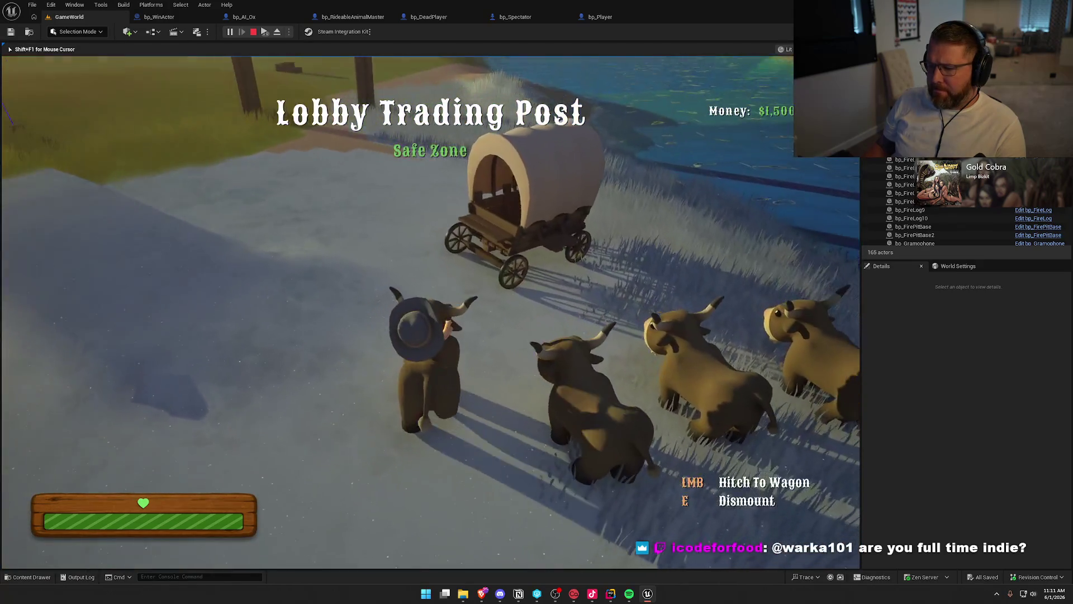
key("super")
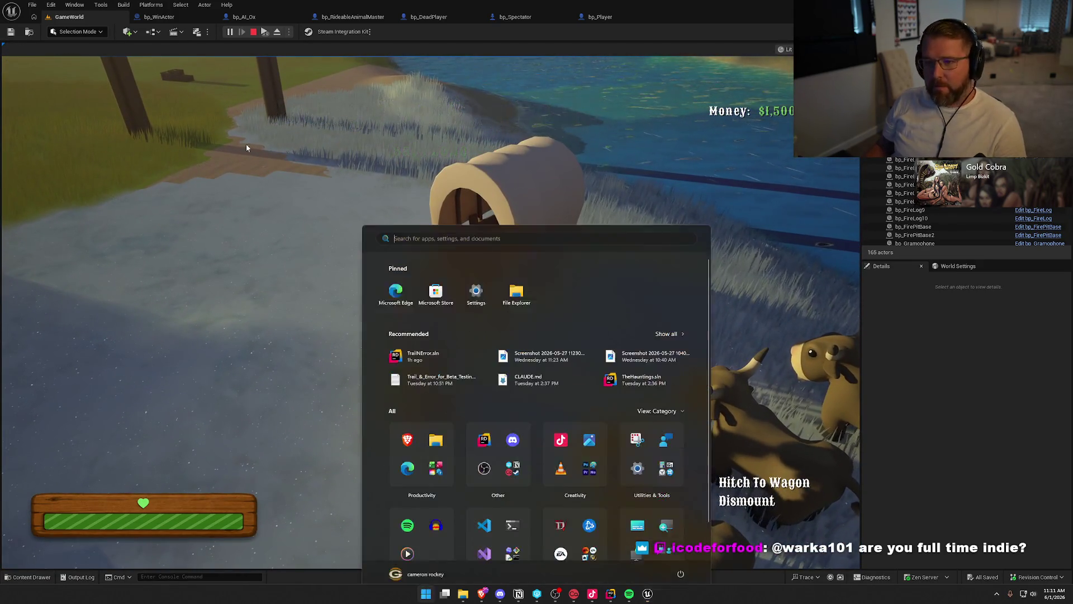
left_click(265, 44)
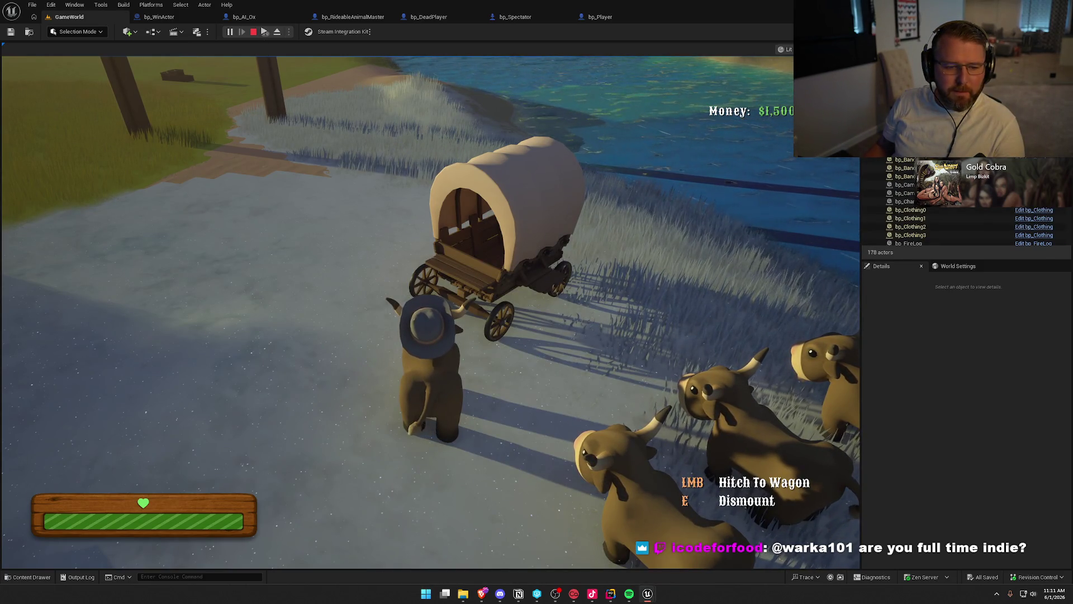
key("super")
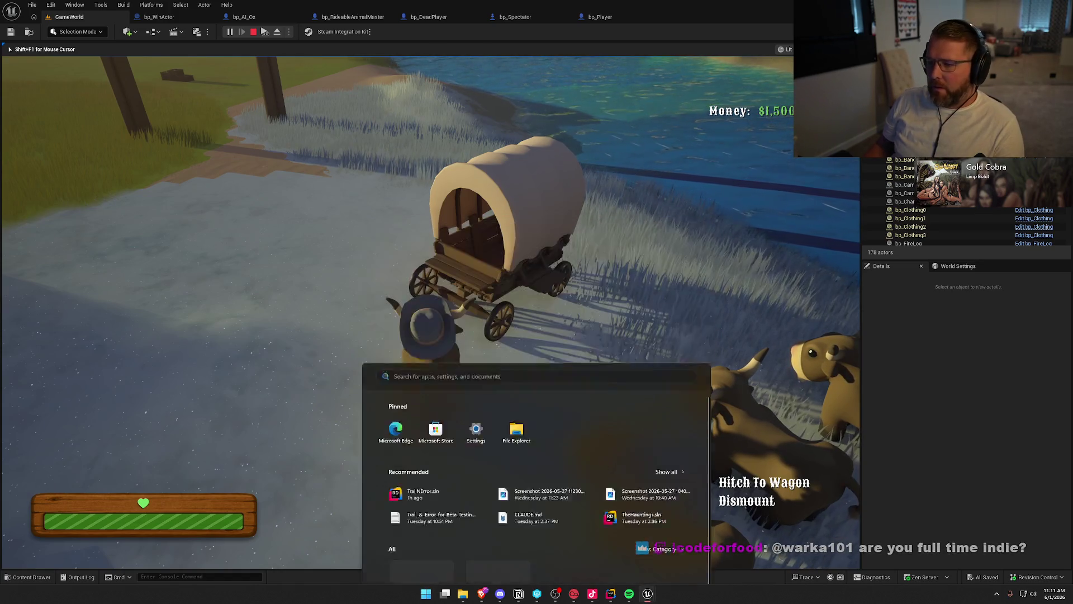
left_click(266, 284)
Step: Mount the ox beside the wagon, then hitch up and board the wagon with E
key("e")
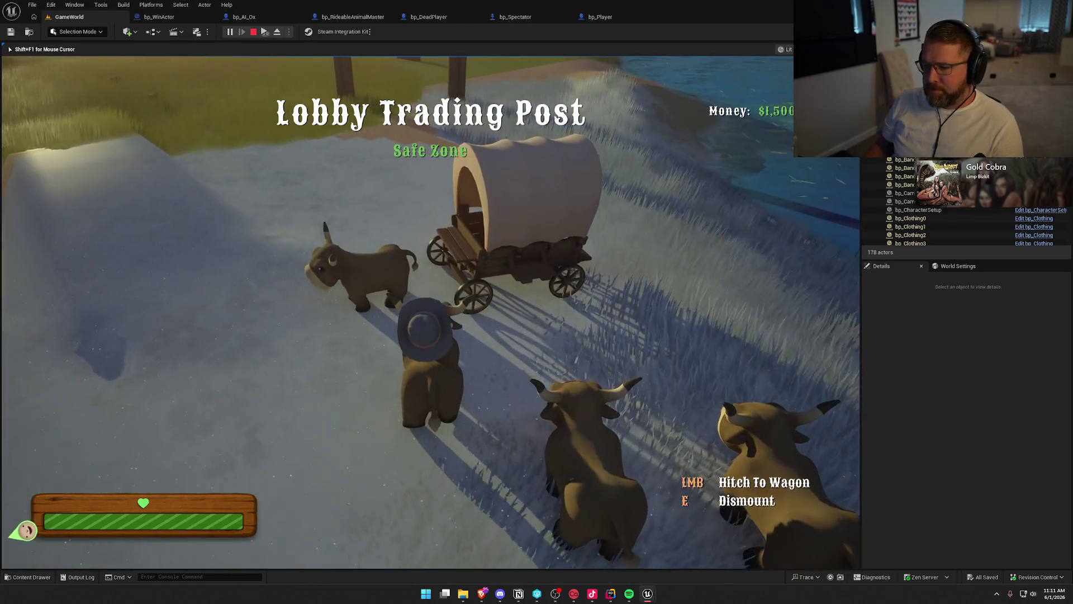
key("e")
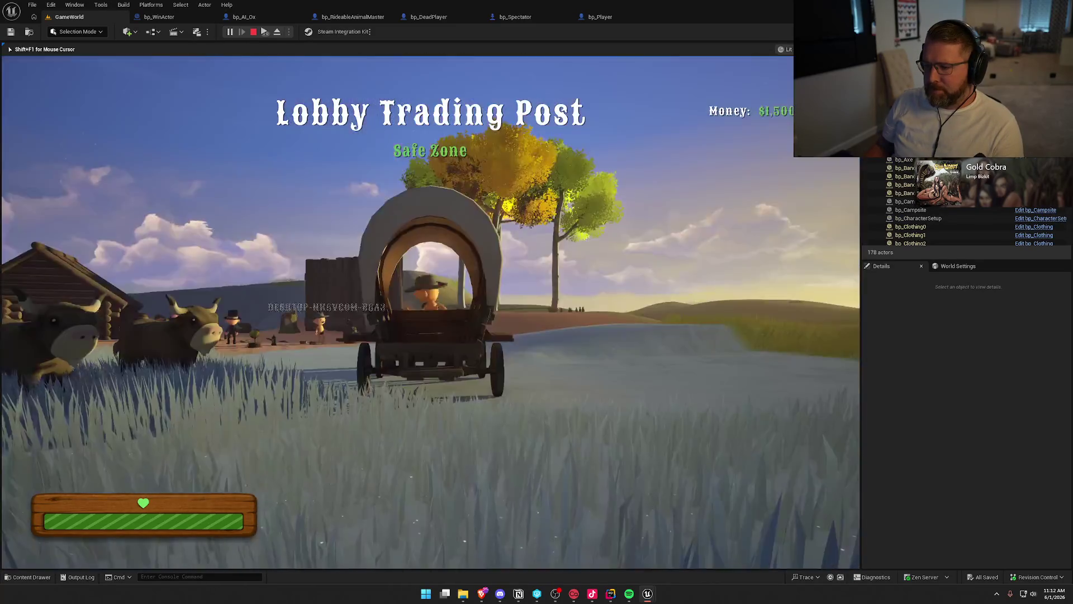
key("e")
key("a")
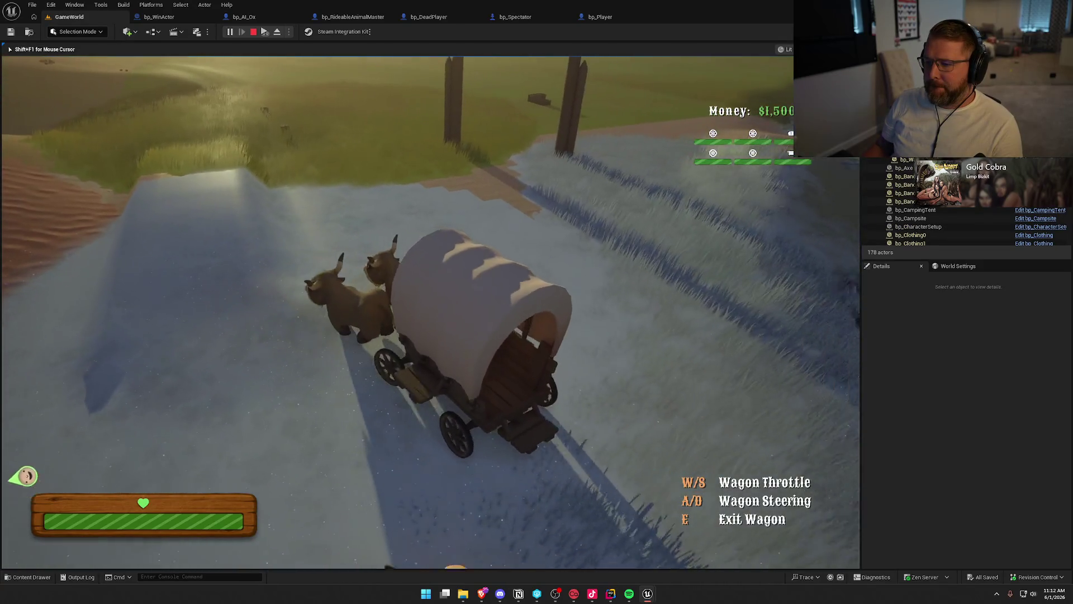
key("e")
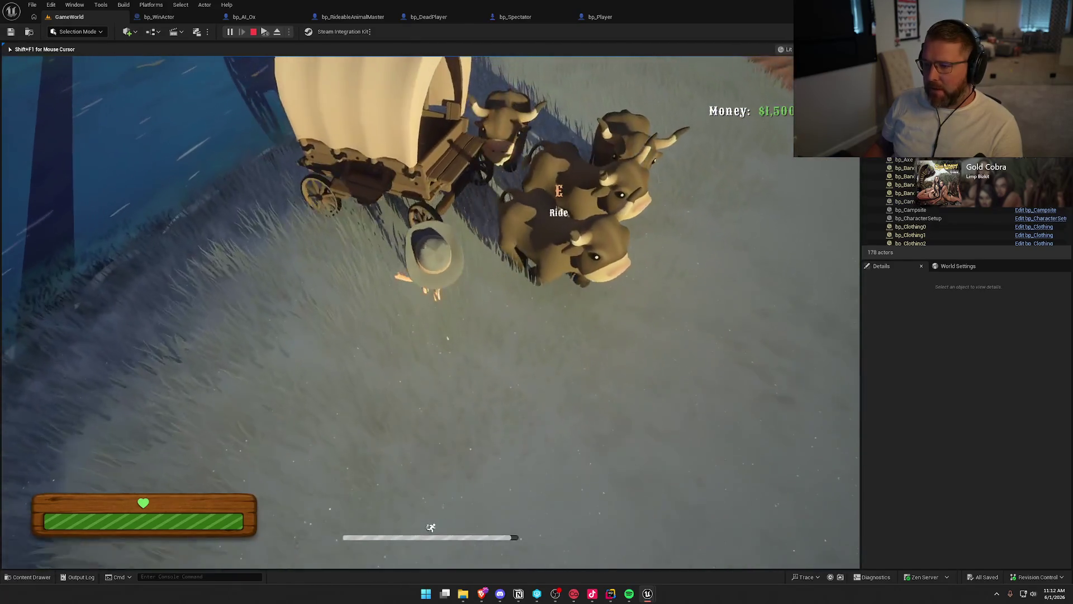
key("e")
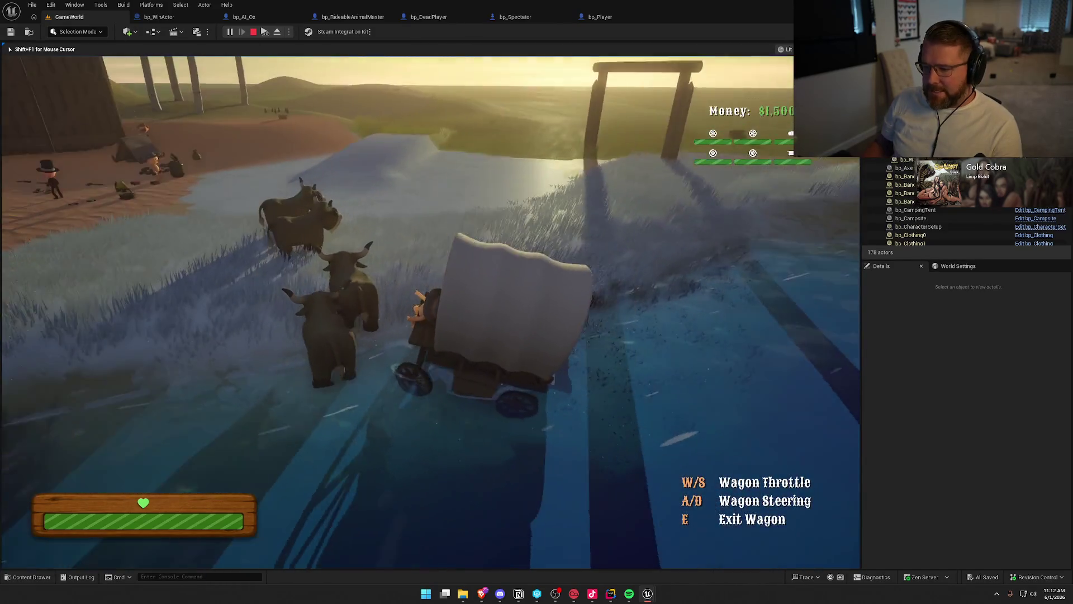
Step: Drive the wagon with WASD toward the trading post and through the finish gate
key("w")
key("d")
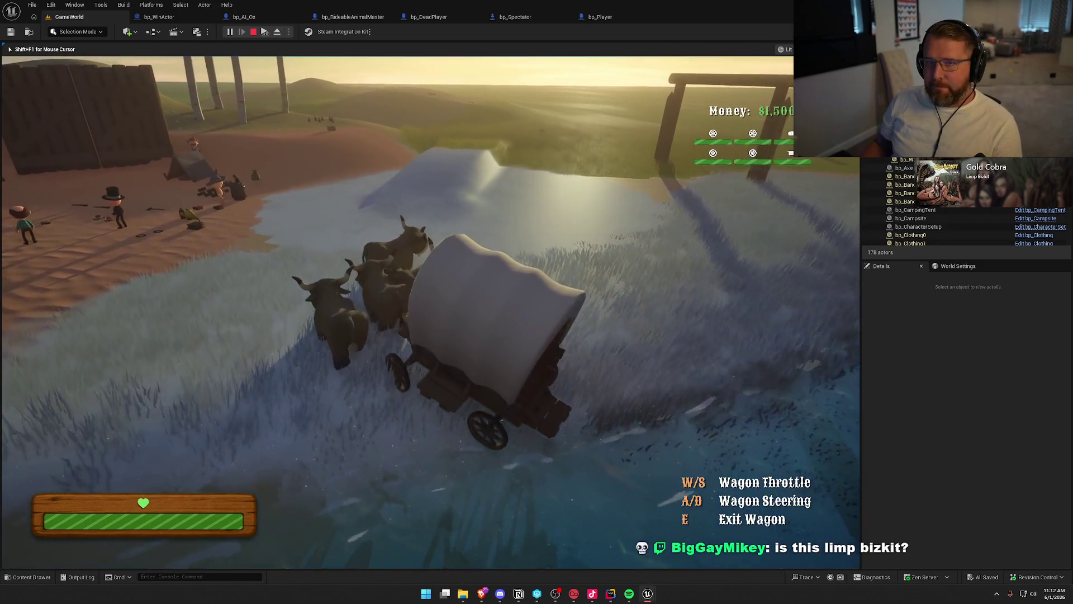
key("d")
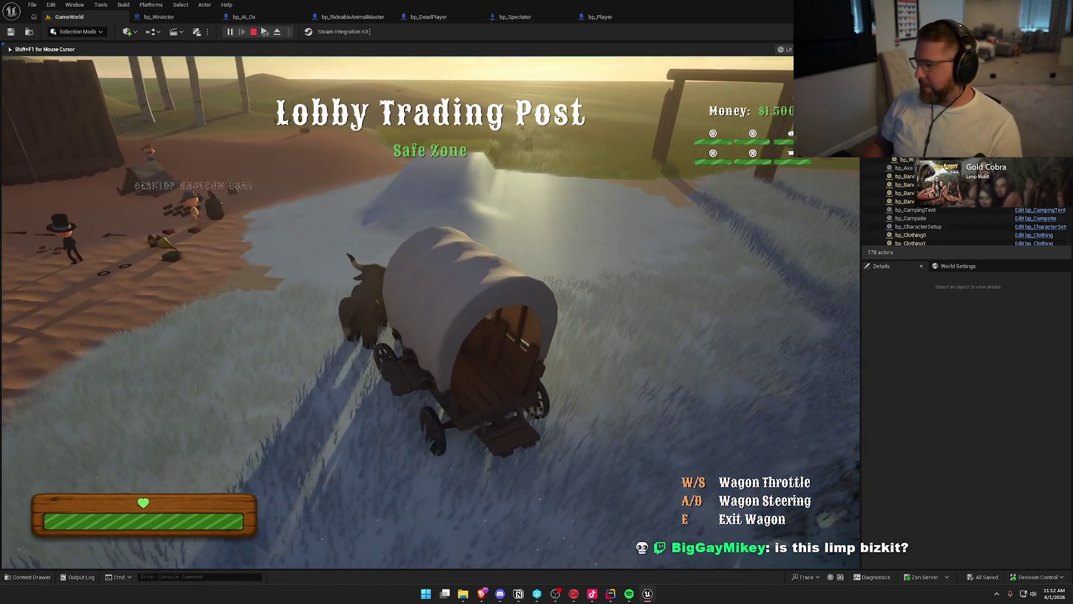
key("a")
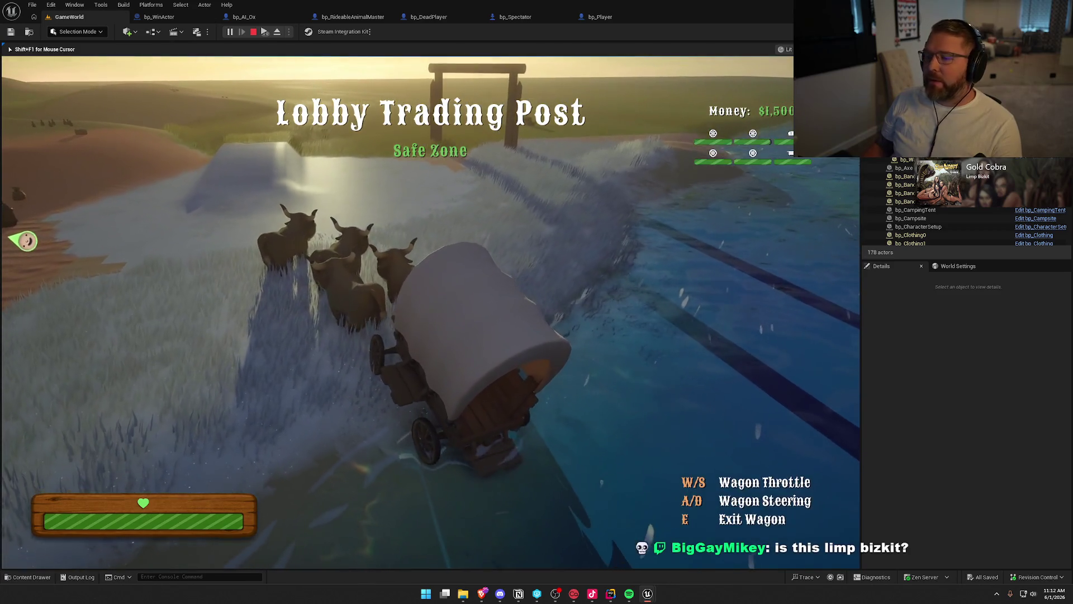
key("a")
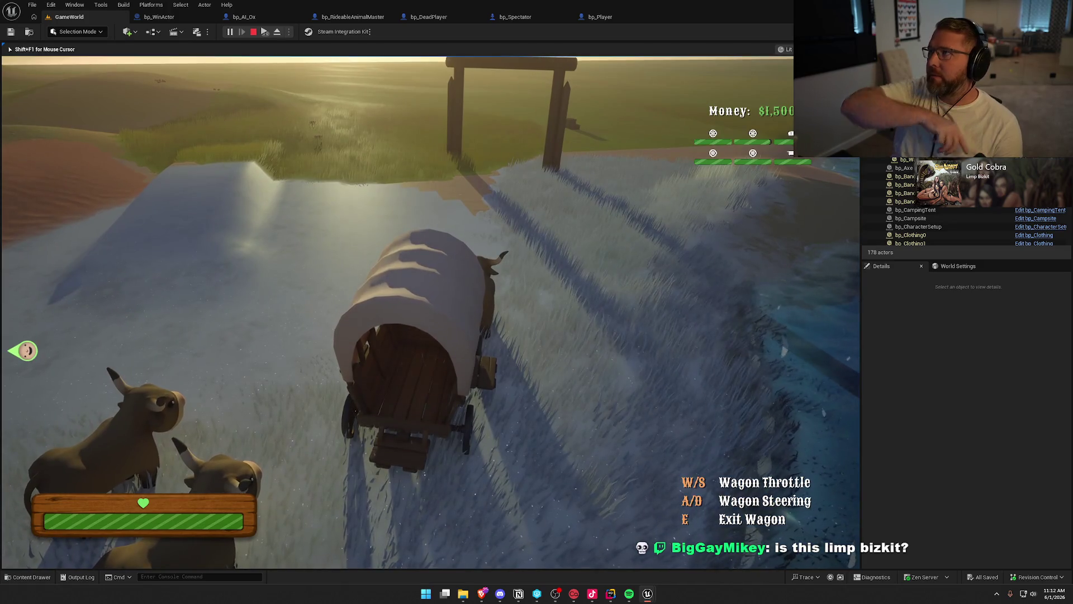
key("d")
key("w")
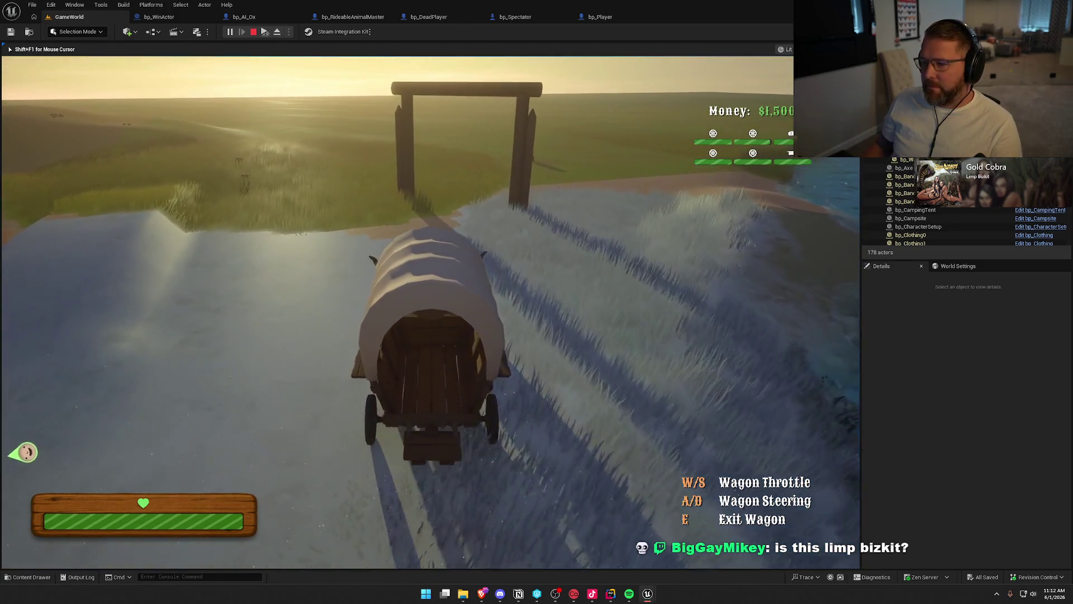
key("w")
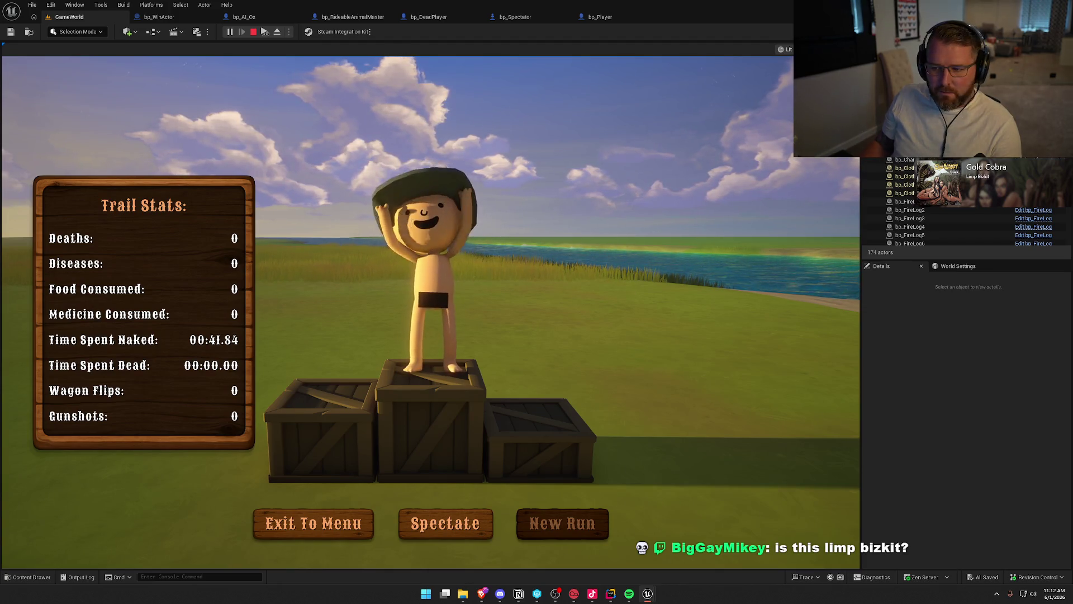
Step: Spectate the other player until they reach the podium, then stop the playtest with Esc
key("super")
left_click(512, 394)
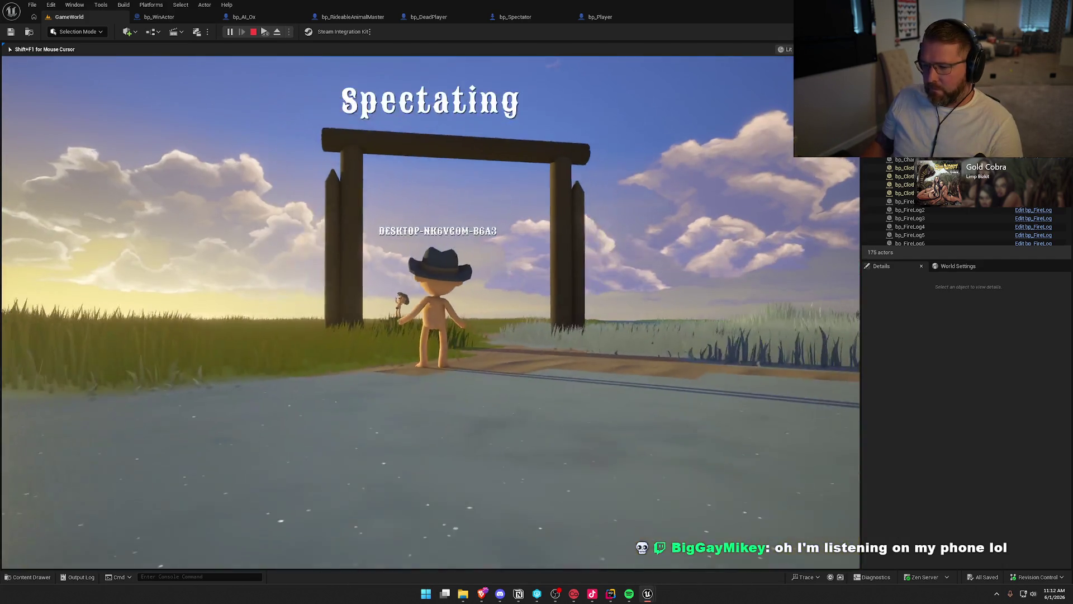
key("super")
key("super")
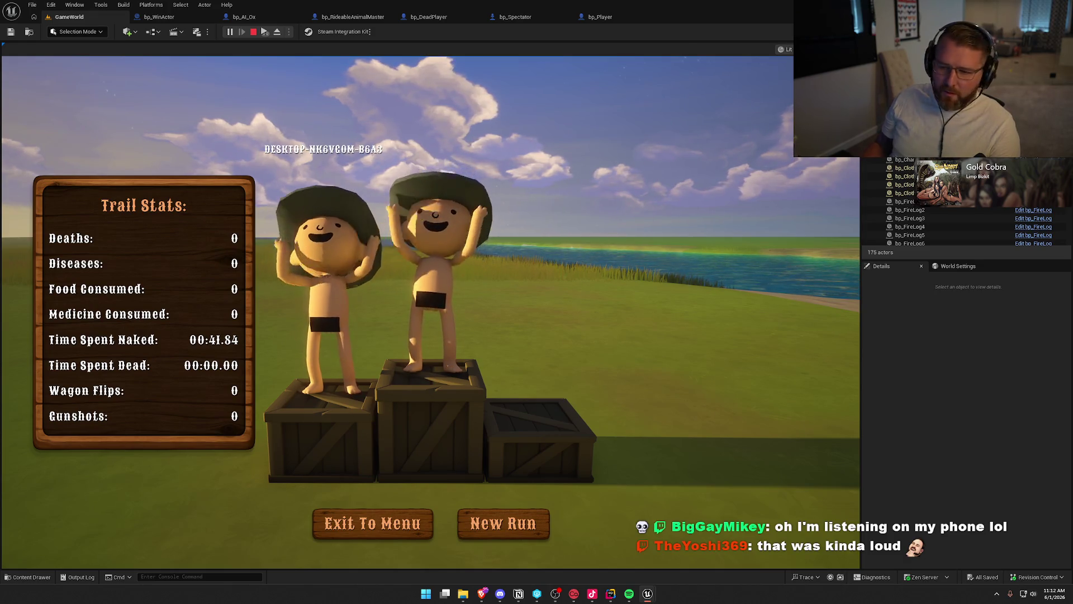
key("Escape")
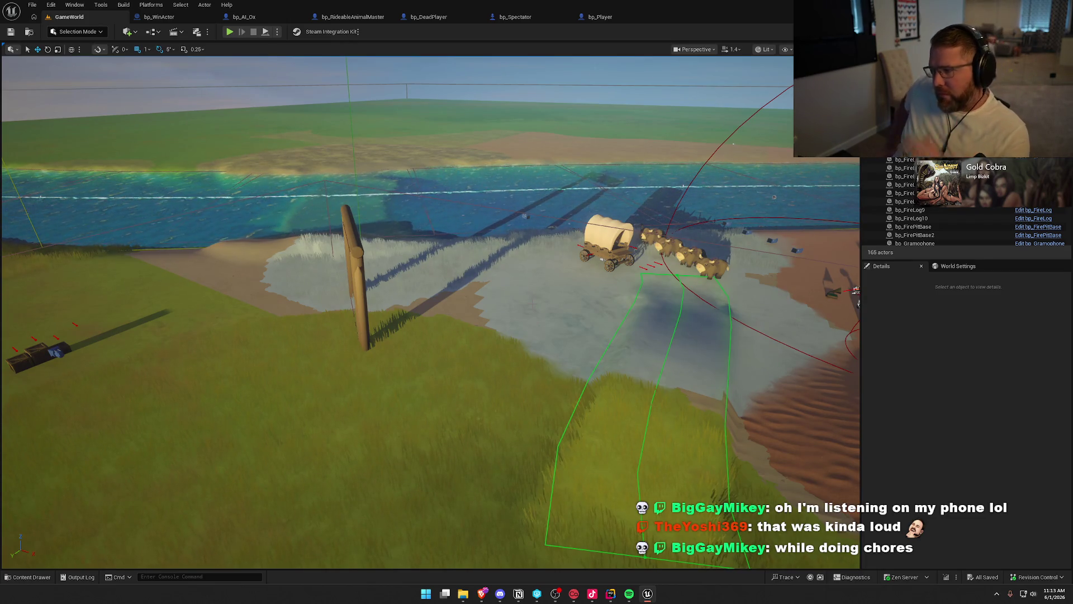
left_click(601, 229)
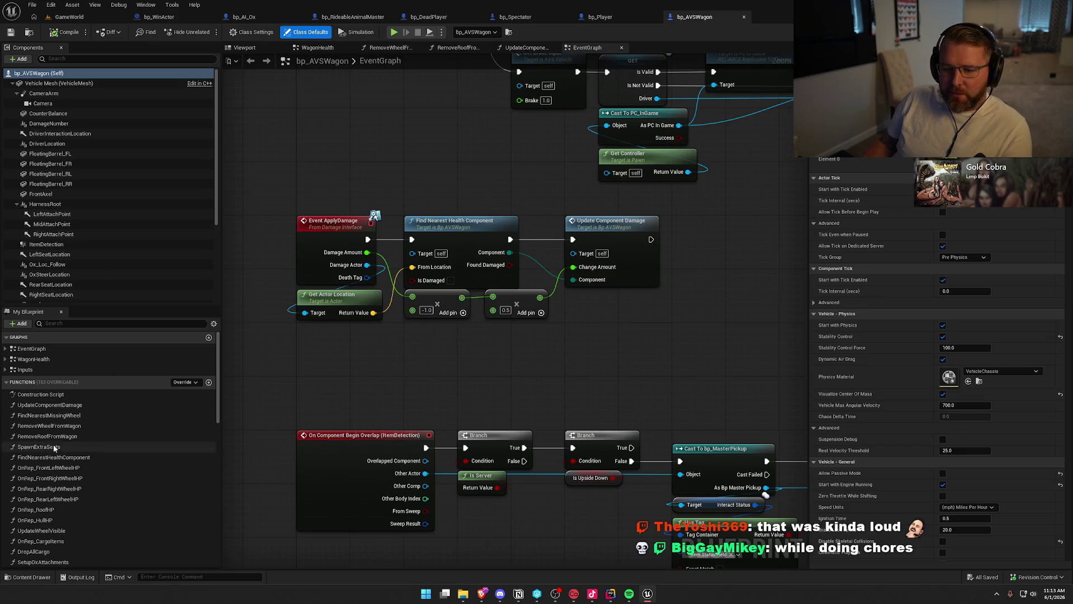
left_click(4, 349)
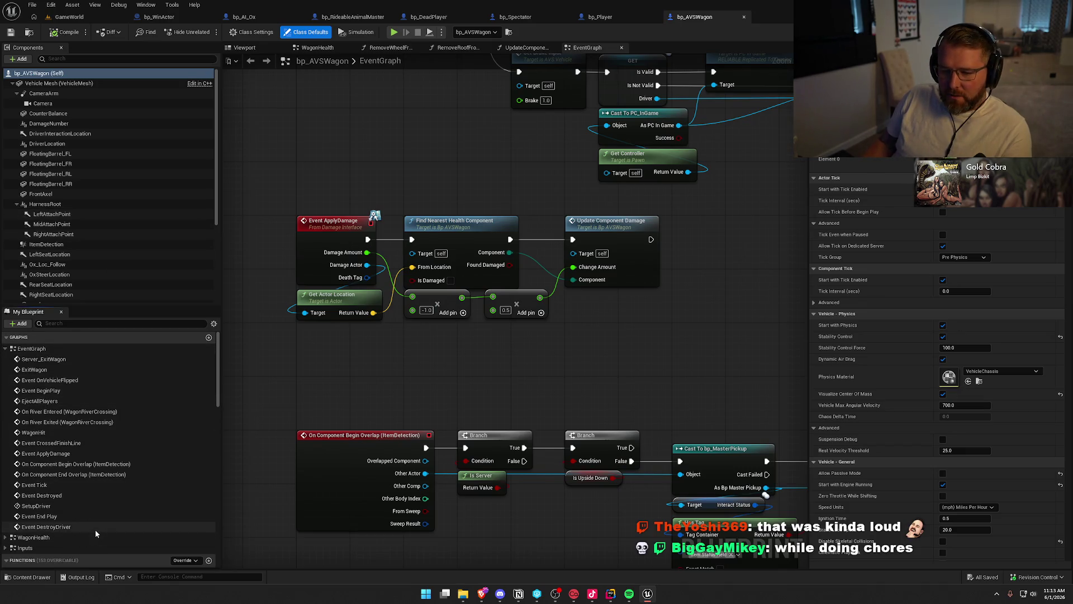
double_click(51, 443)
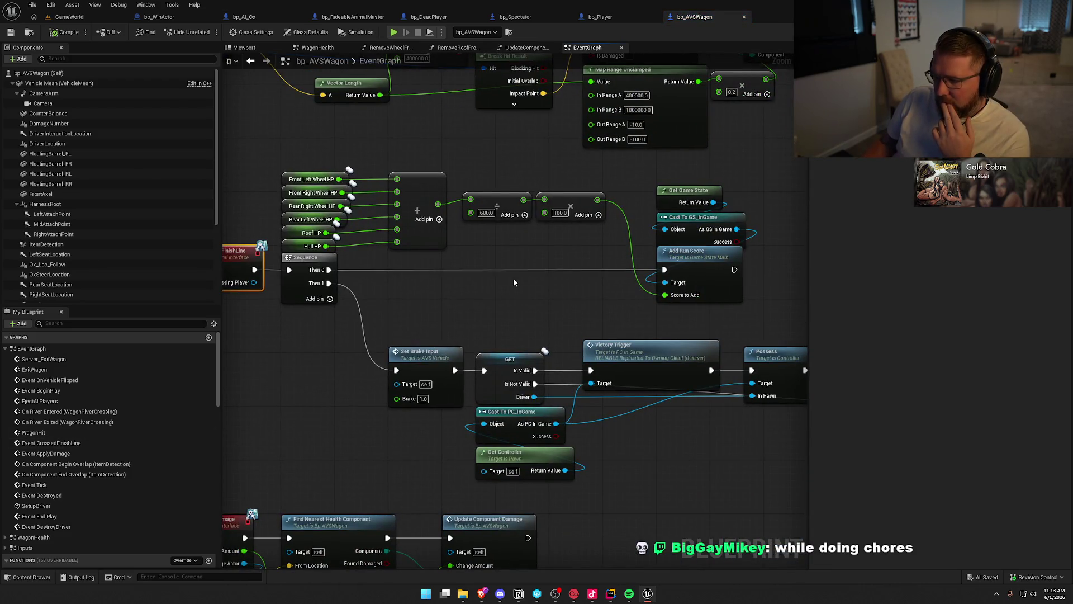
left_click_drag(488, 359, 400, 270)
left_click_drag(552, 402, 401, 371)
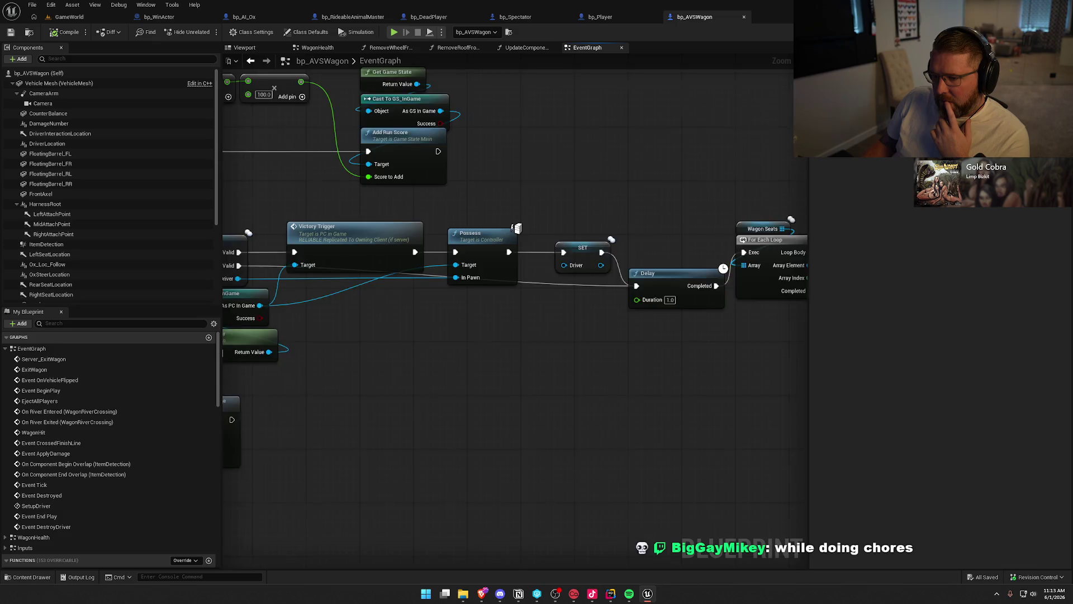
left_click_drag(349, 326, 439, 332)
left_click_drag(556, 371, 279, 356)
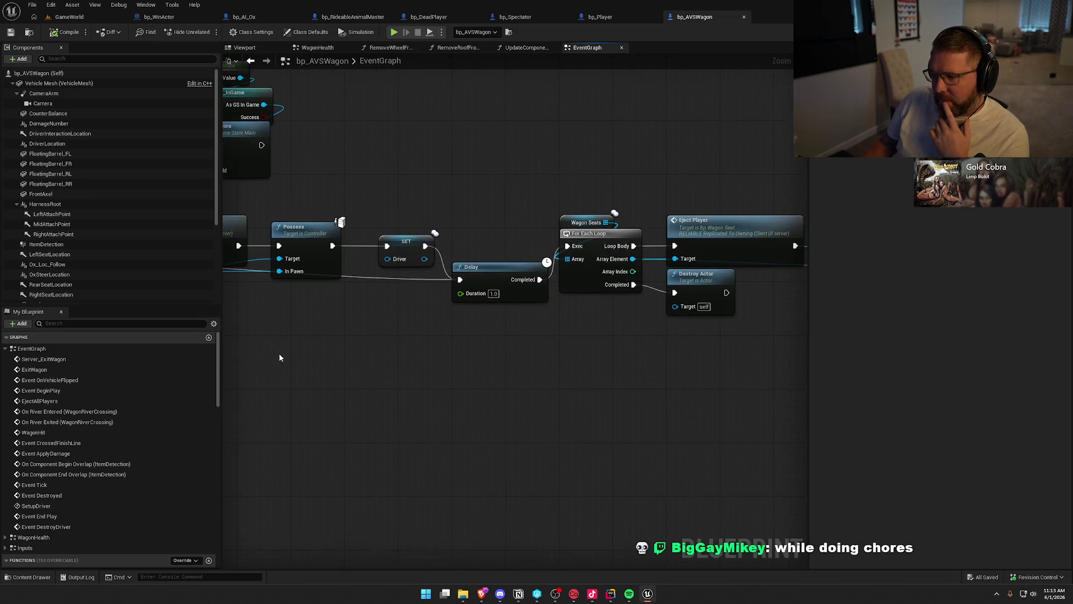
left_click_drag(527, 350, 307, 367)
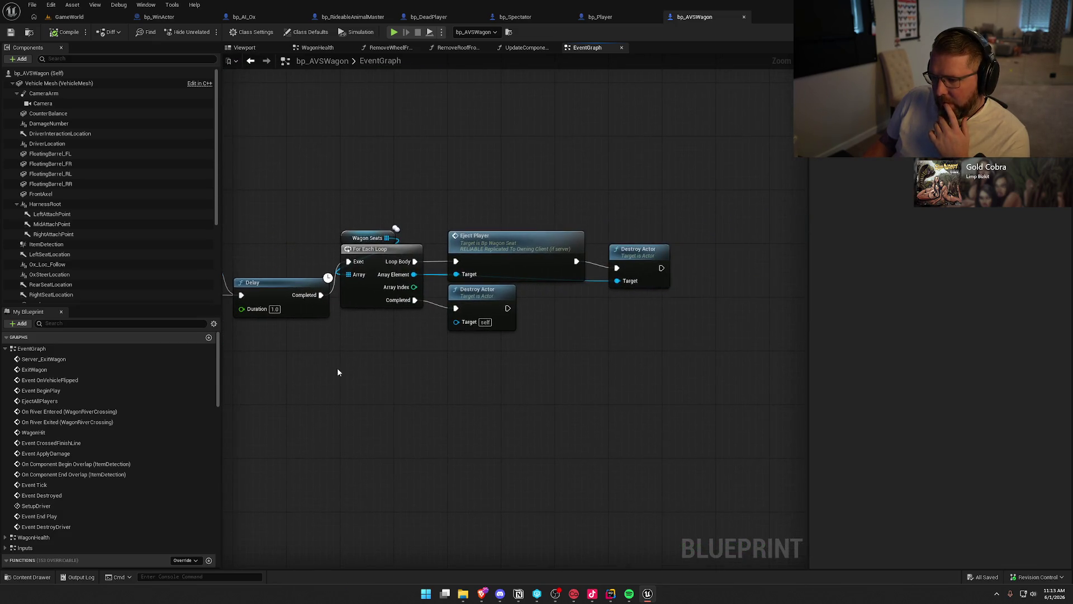
mouse_move(690, 340)
left_mouse_down()
mouse_move(295, 208)
mouse_move(618, 174)
left_mouse_up()
left_click(576, 193)
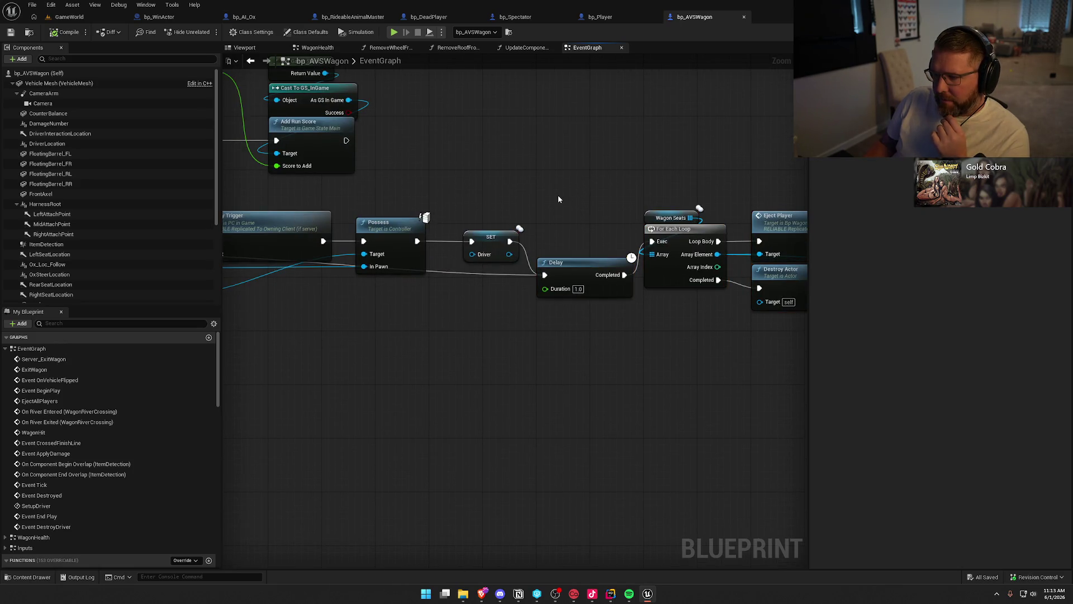
left_click_drag(559, 193, 322, 204)
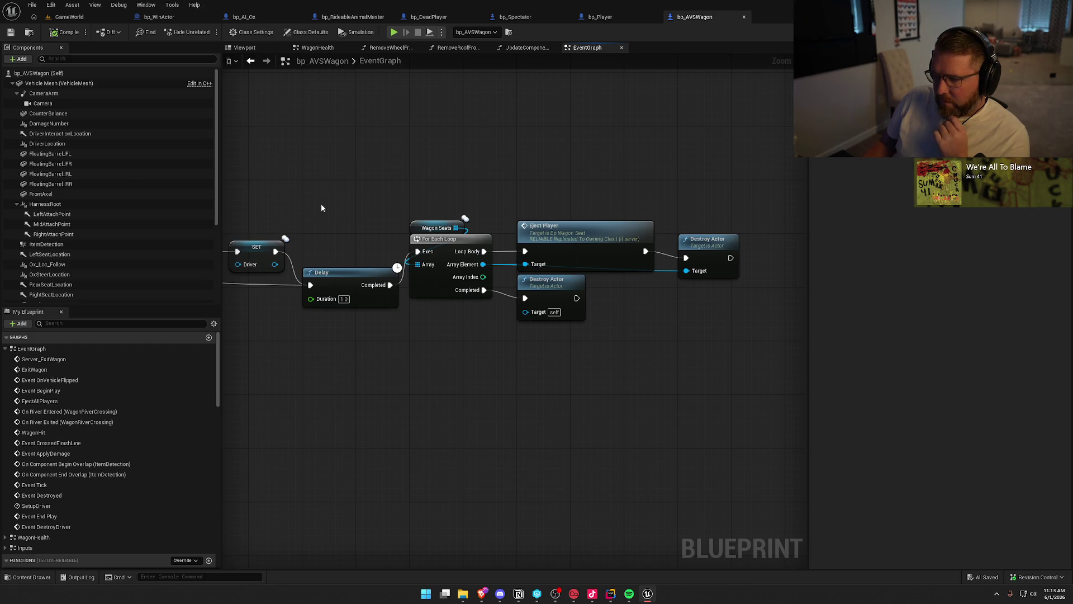
mouse_move(322, 207)
left_mouse_down()
mouse_move(602, 276)
mouse_move(661, 319)
mouse_move(848, 343)
mouse_move(391, 319)
mouse_move(517, 358)
mouse_move(731, 376)
mouse_move(486, 404)
mouse_move(326, 394)
left_mouse_up()
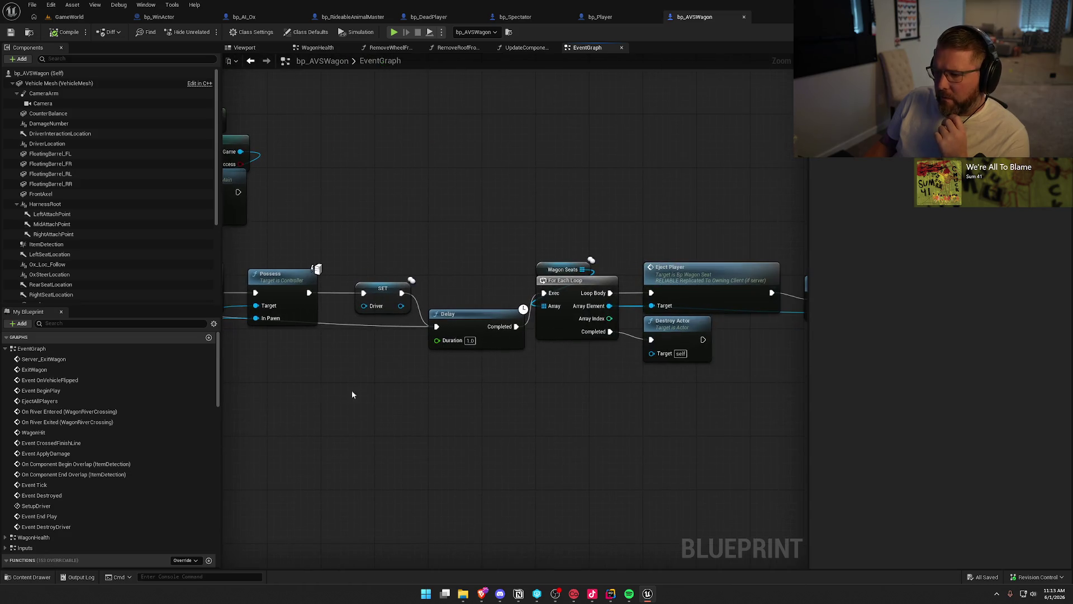
mouse_move(490, 406)
left_mouse_down()
mouse_move(289, 383)
mouse_move(663, 352)
mouse_move(597, 350)
mouse_move(769, 357)
mouse_move(629, 360)
mouse_move(669, 361)
left_mouse_up()
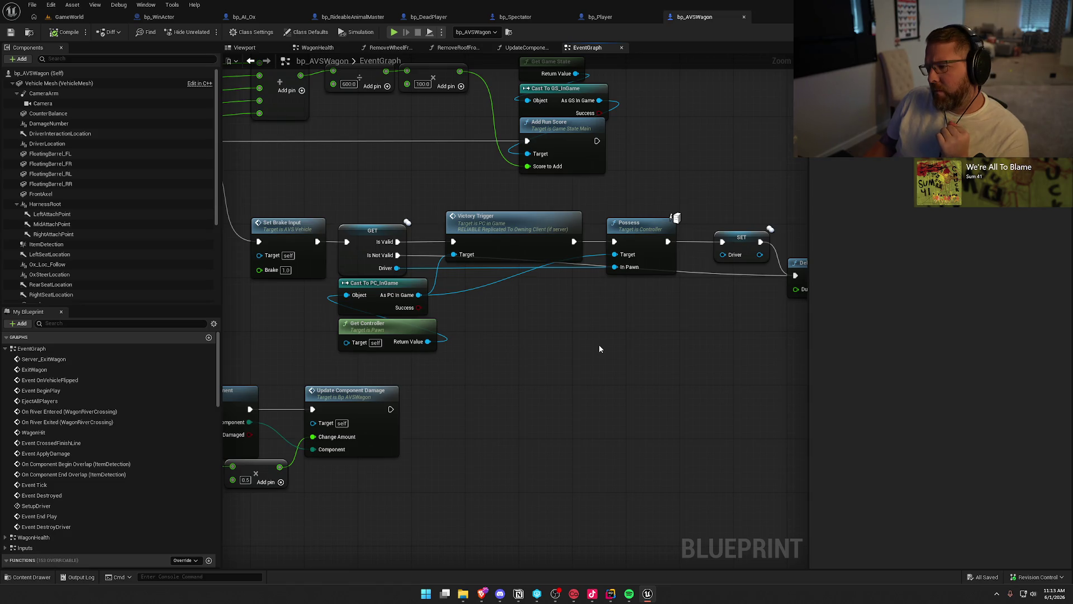
left_click_drag(363, 196, 674, 375)
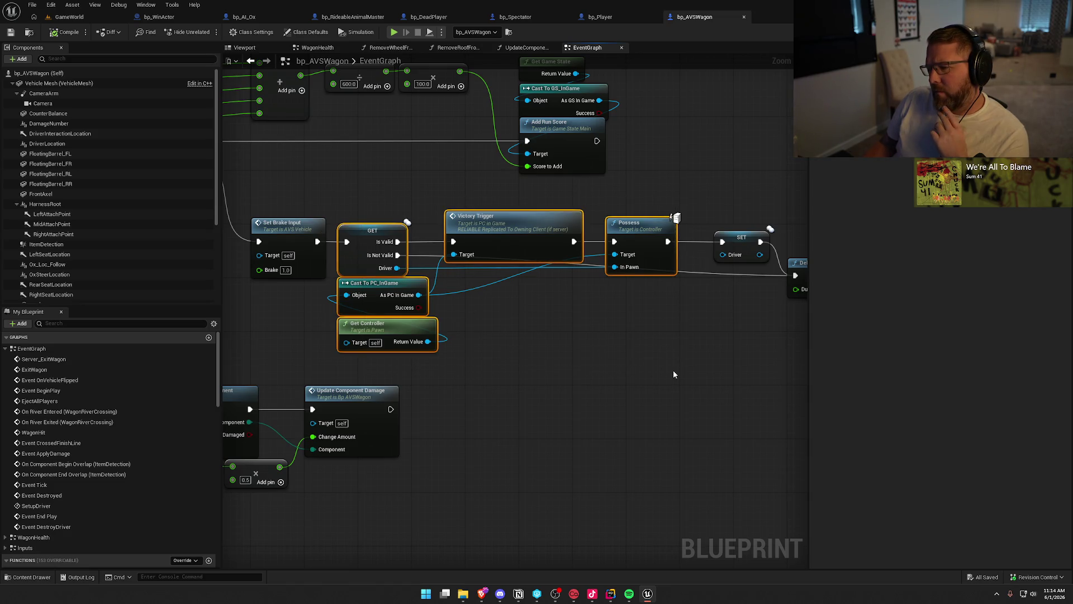
Step: Review the bp_AVSWagon Delay, Destroy Actor and Set Brake Input nodes, then switch to bp_WinActor's EventGraph
left_click(673, 374)
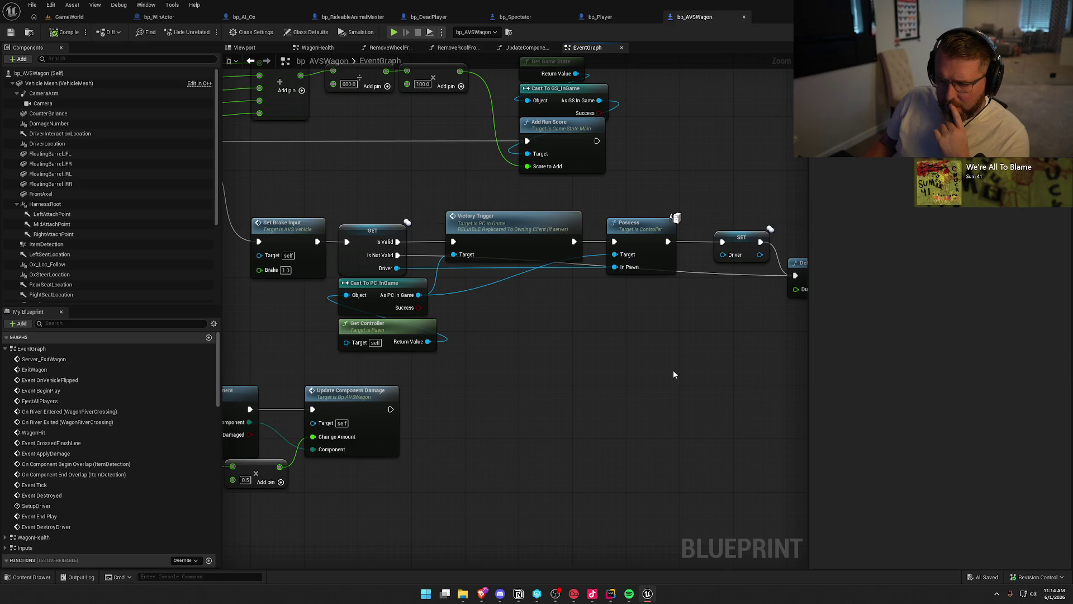
scroll(673, 370, "down", 2)
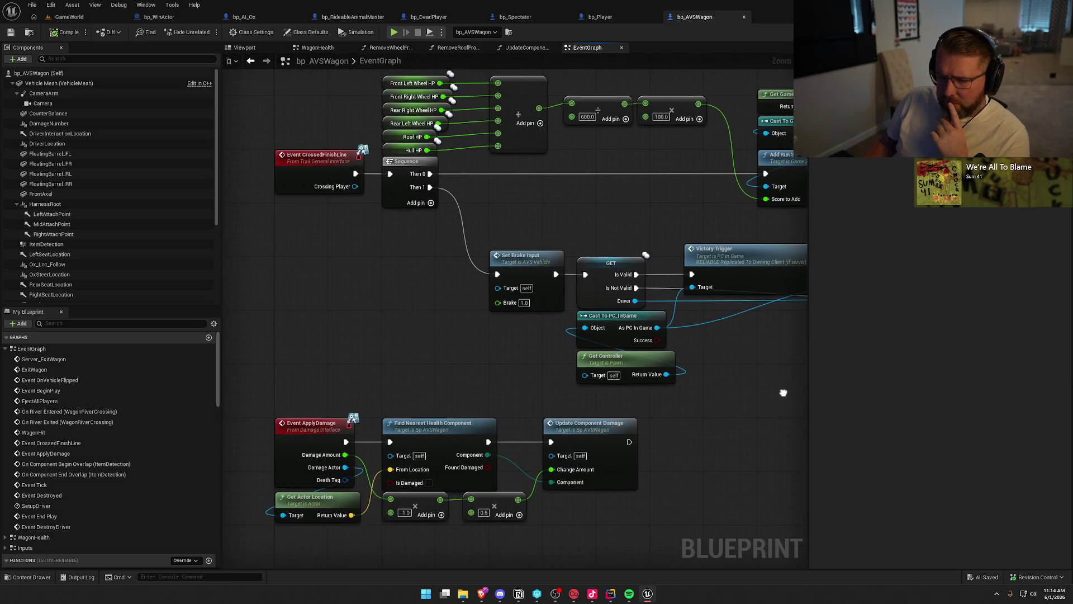
scroll(447, 376, "up", 2)
left_click_drag(446, 380, 101, 350)
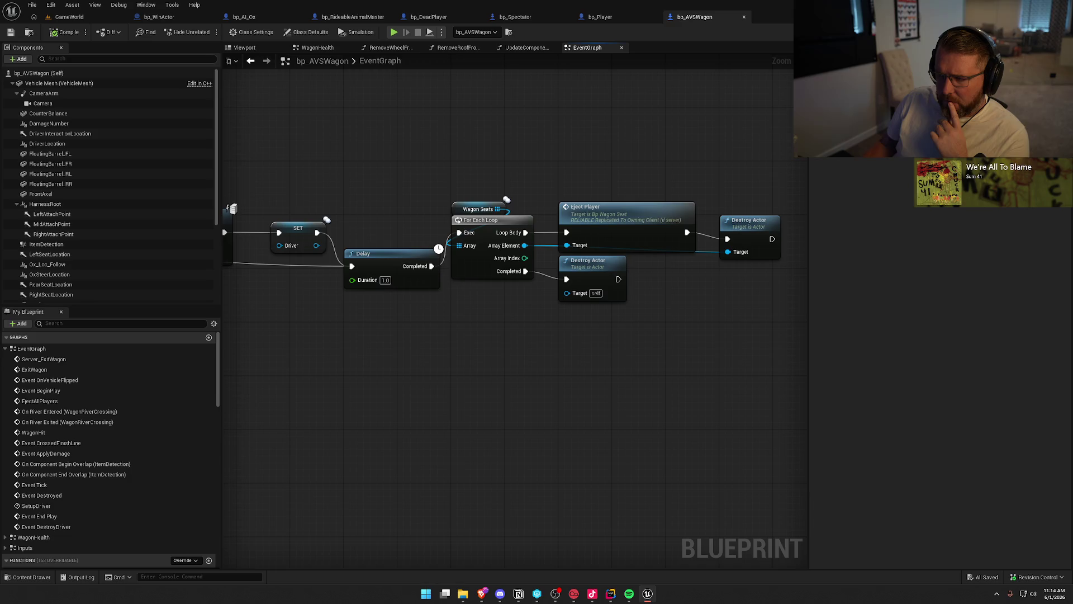
mouse_move(648, 195)
left_mouse_down()
mouse_move(658, 193)
mouse_move(661, 365)
mouse_move(695, 365)
left_mouse_up()
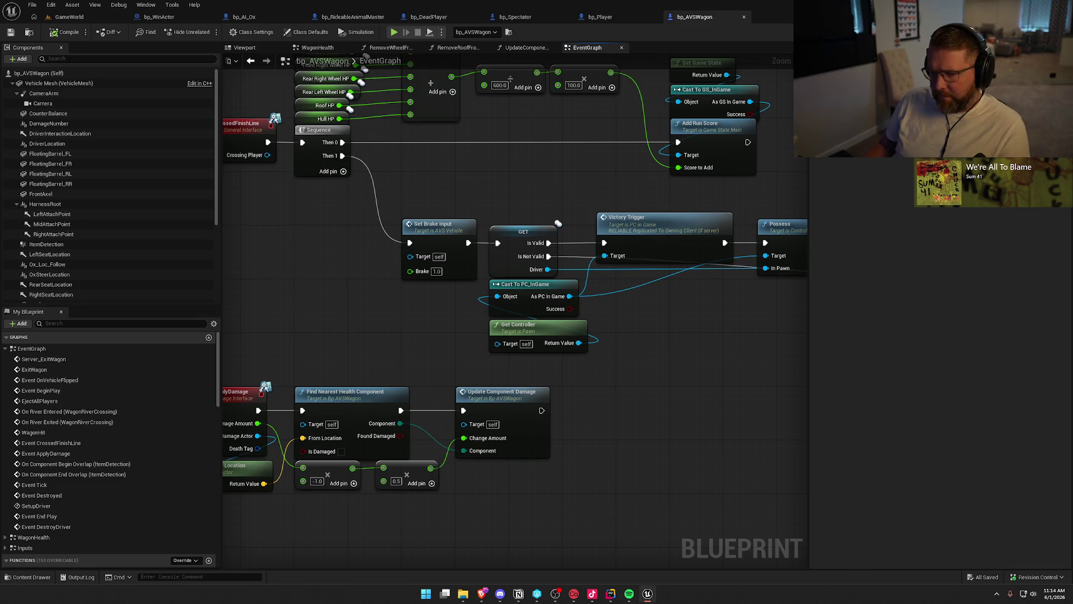
left_click(158, 17)
left_click_drag(442, 343, 354, 339)
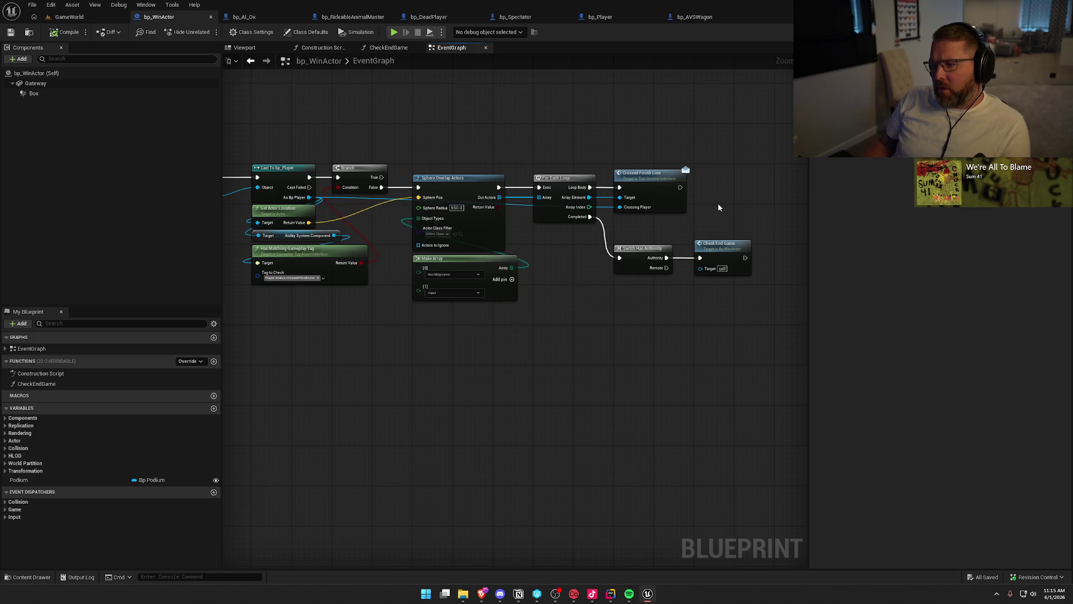
Step: Paste a second Switch Has Authority node wired after Crossed Finish Line
mouse_move(724, 167)
left_mouse_down()
mouse_move(548, 161)
mouse_move(508, 186)
mouse_move(590, 183)
left_mouse_up()
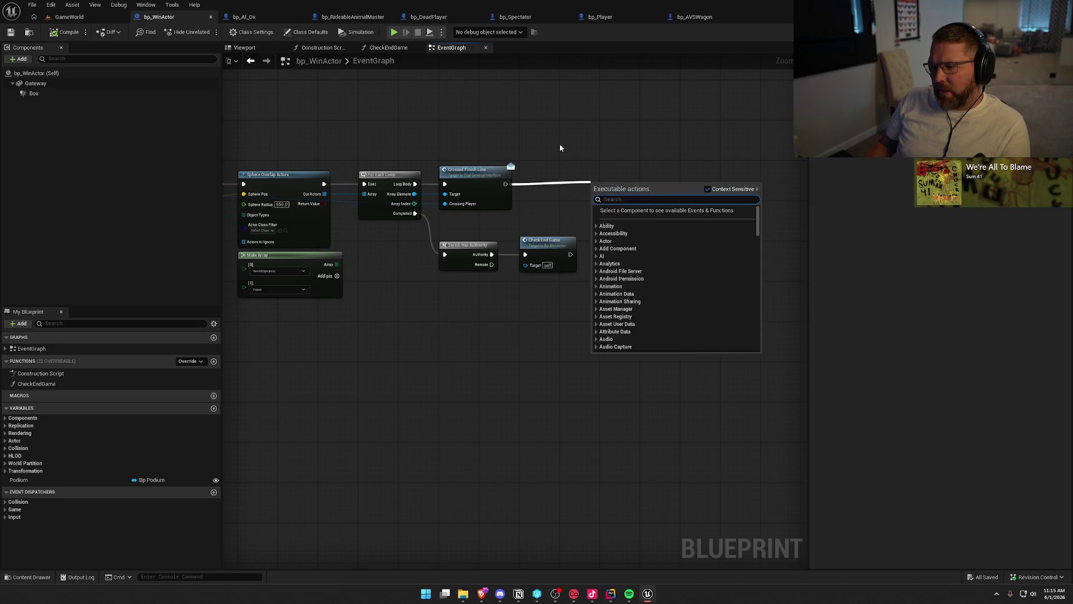
left_click(451, 259)
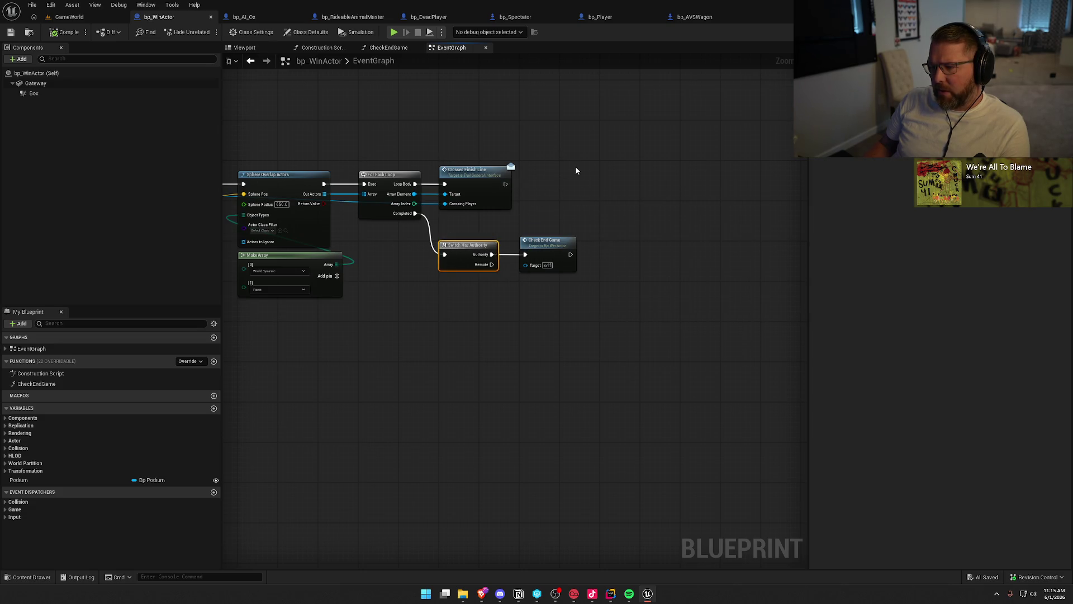
key("ctrl+c")
key("ctrl+v")
left_click_drag(505, 184, 576, 179)
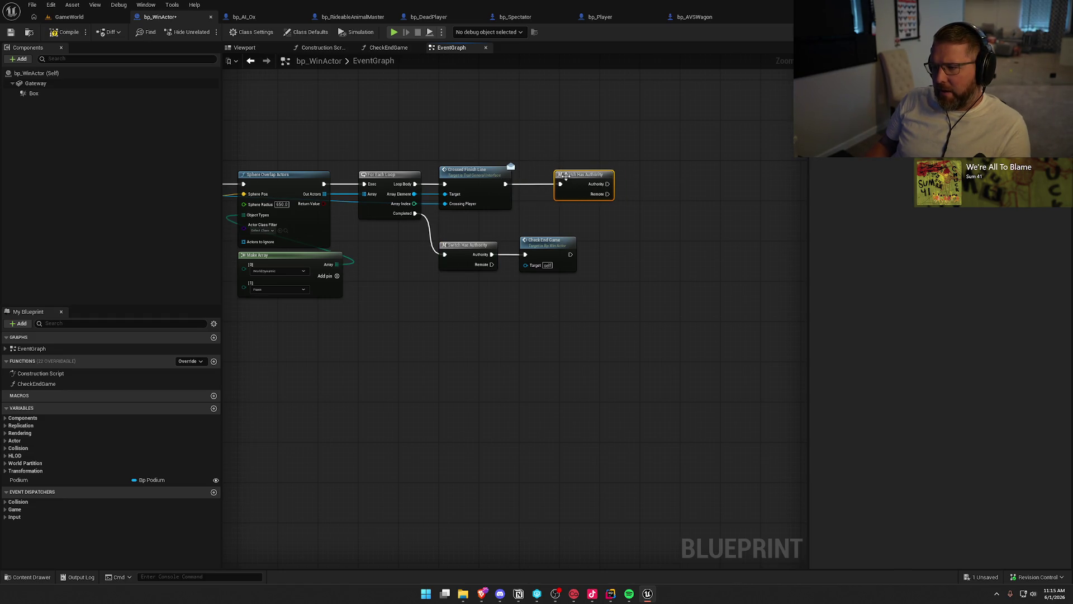
Step: Delete the extra Switch Has Authority node, leaving one gating Check End Game
left_click_drag(522, 134, 790, 149)
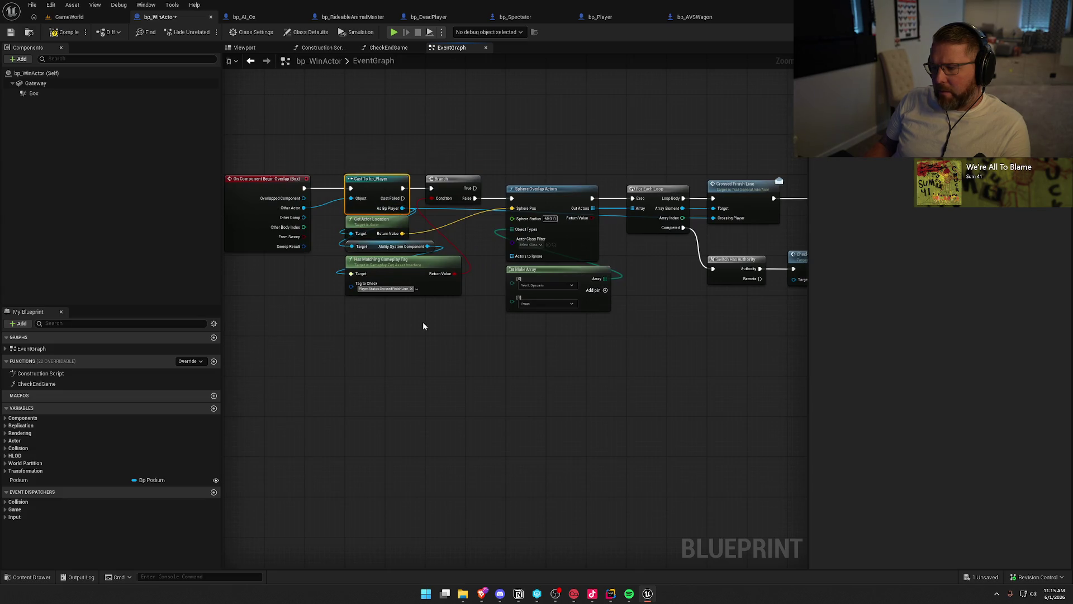
left_click_drag(493, 384, 340, 360)
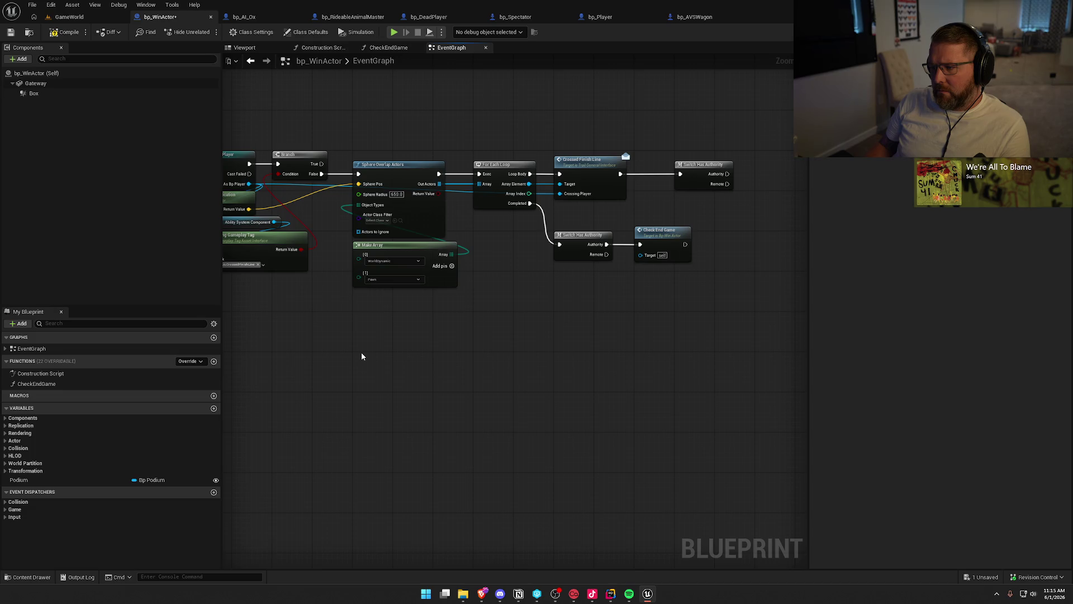
left_click(696, 170)
key("Delete")
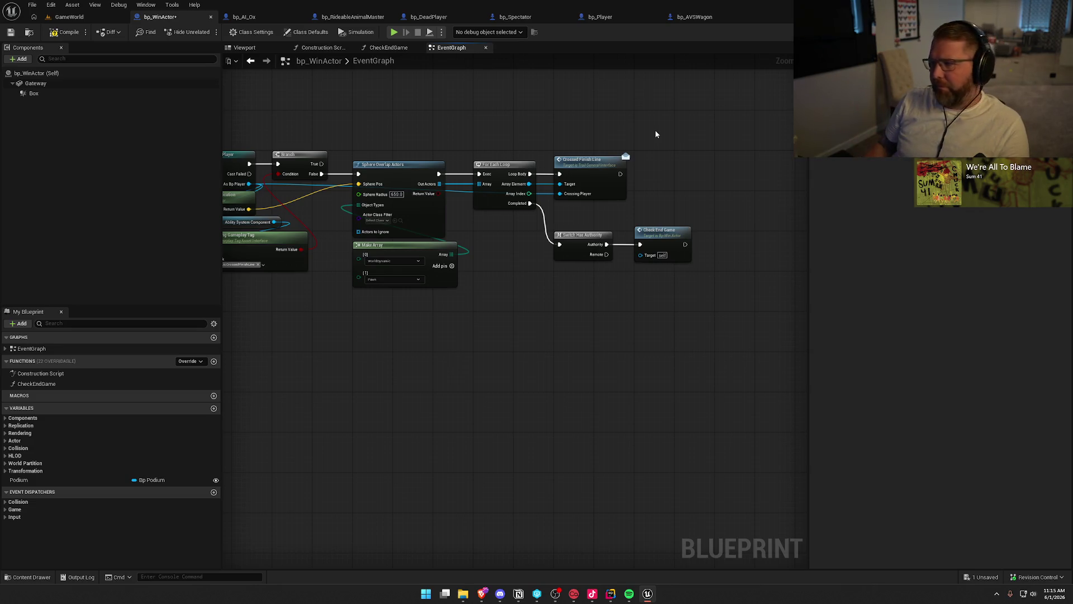
Step: Recentre the graph and compile and save bp_WinActor
key("alt+Tab")
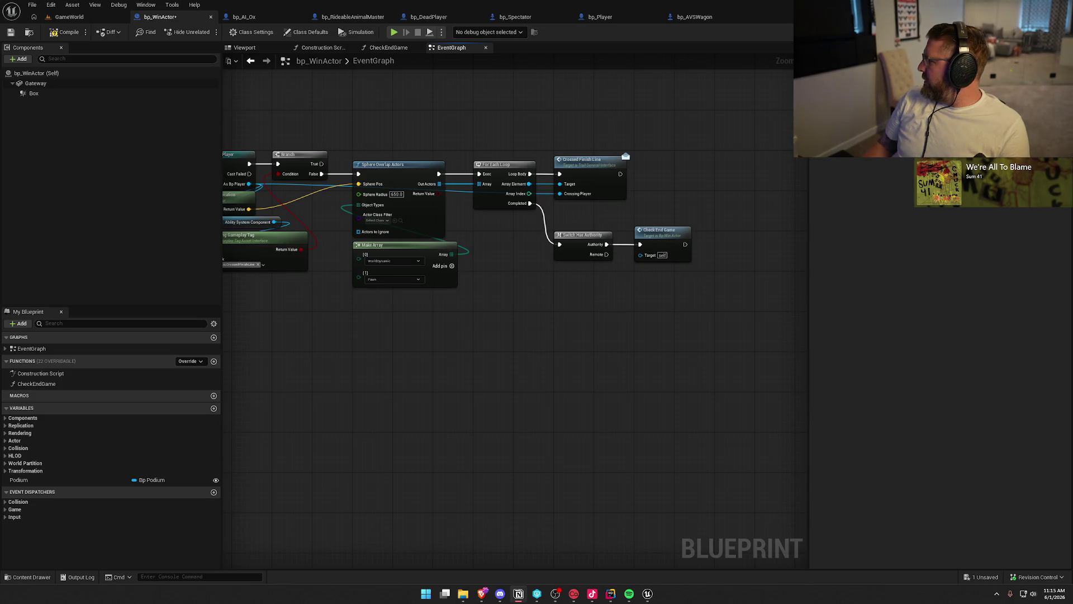
key("Home")
left_click(53, 38)
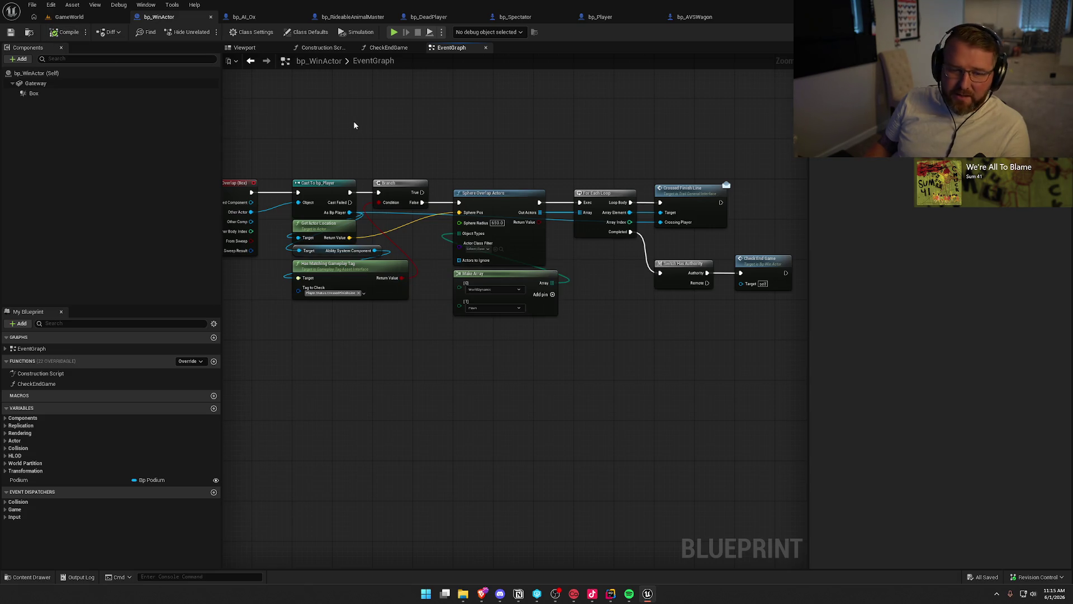